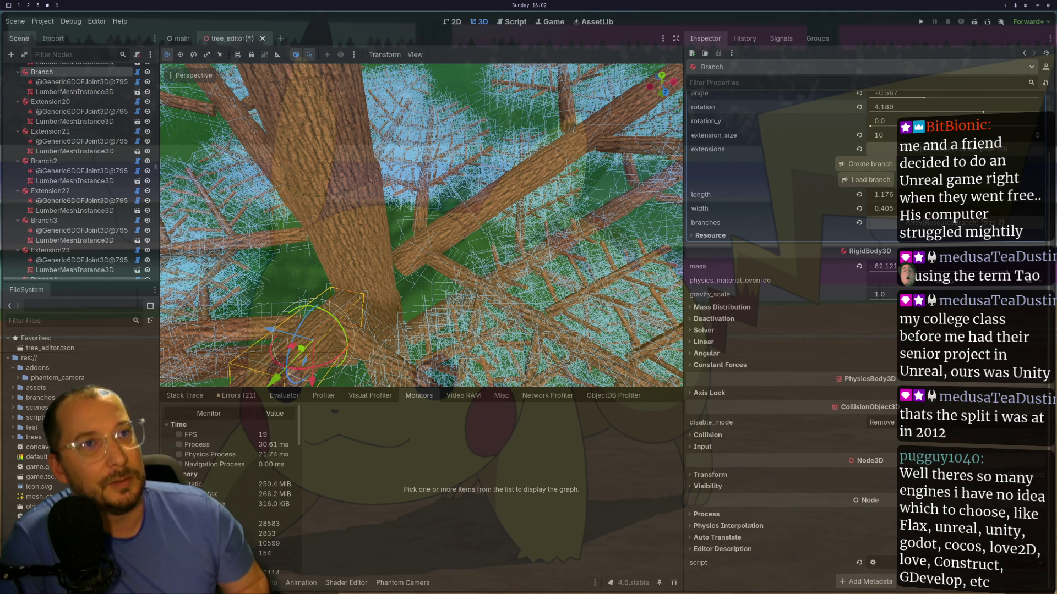
Zoom the 3D view out from the trunk close-up to see the whole branching tree from above
scroll(421, 226, down, 5)
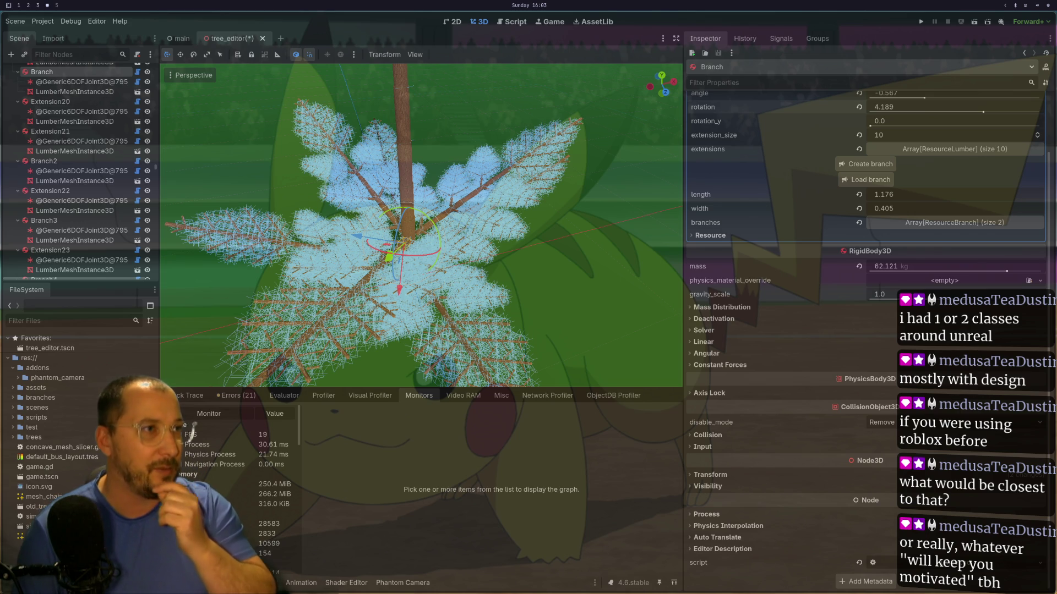
Save the tree_editor scene from a side view of the tree standing on the green ground
mouse_move(539, 226)
mouse_down()
mouse_move(505, 255)
mouse_move(554, 249)
mouse_move(606, 148)
mouse_move(588, 189)
mouse_up()
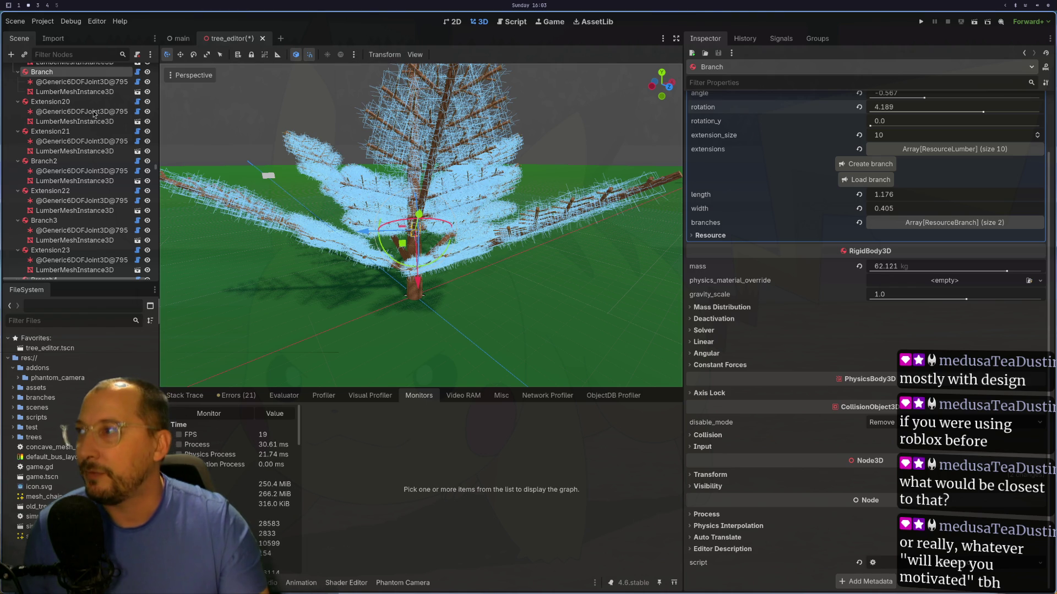
key(ctrl+s)
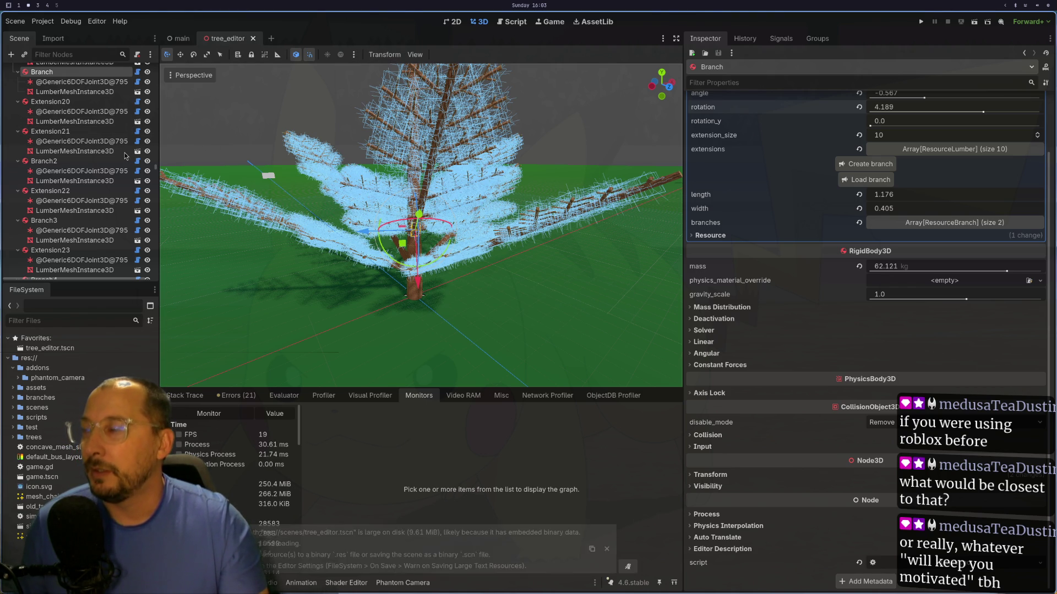
scroll(124, 153, up, 5)
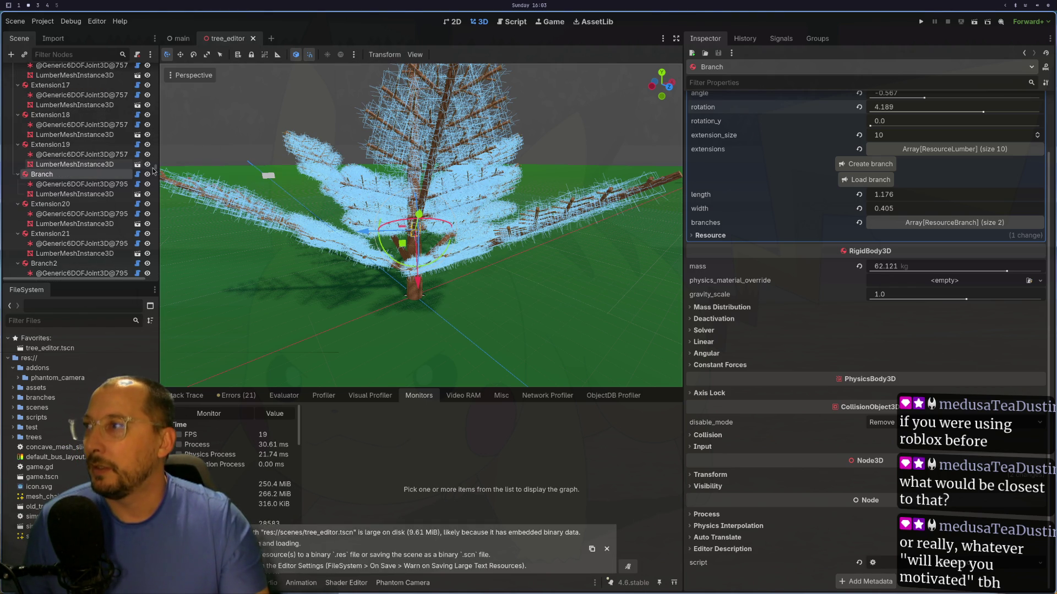
scroll(157, 138, up, 10)
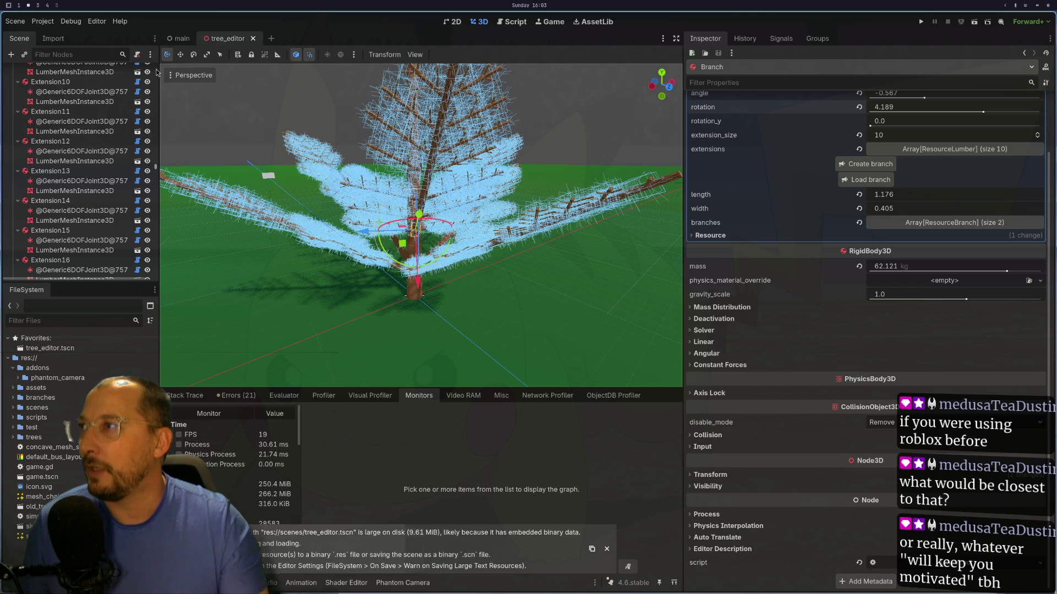
scroll(157, 121, down, 10)
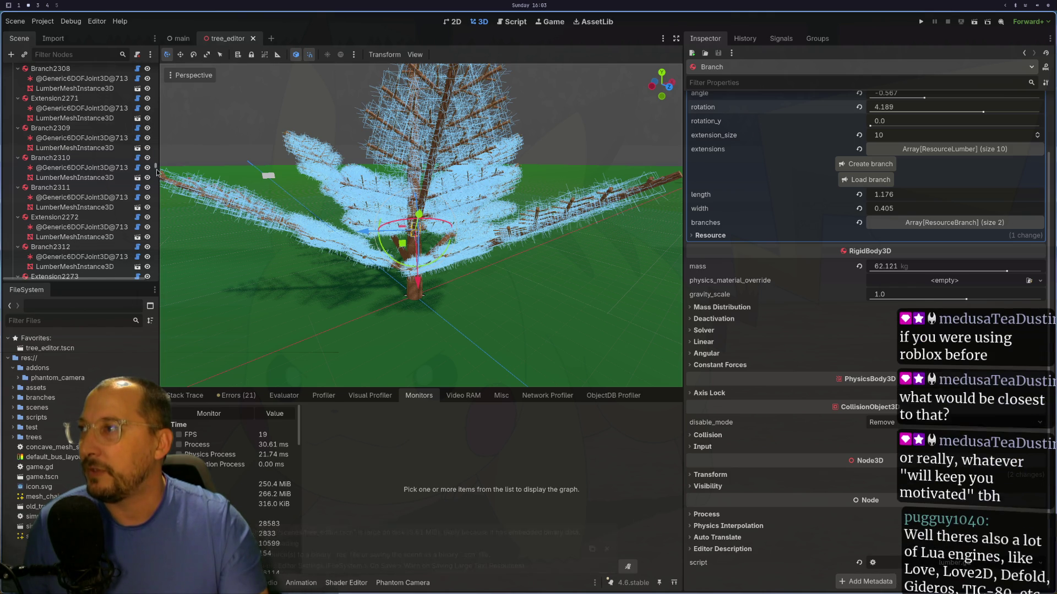
drag(158, 114, 161, 67)
scroll(144, 80, up, 5)
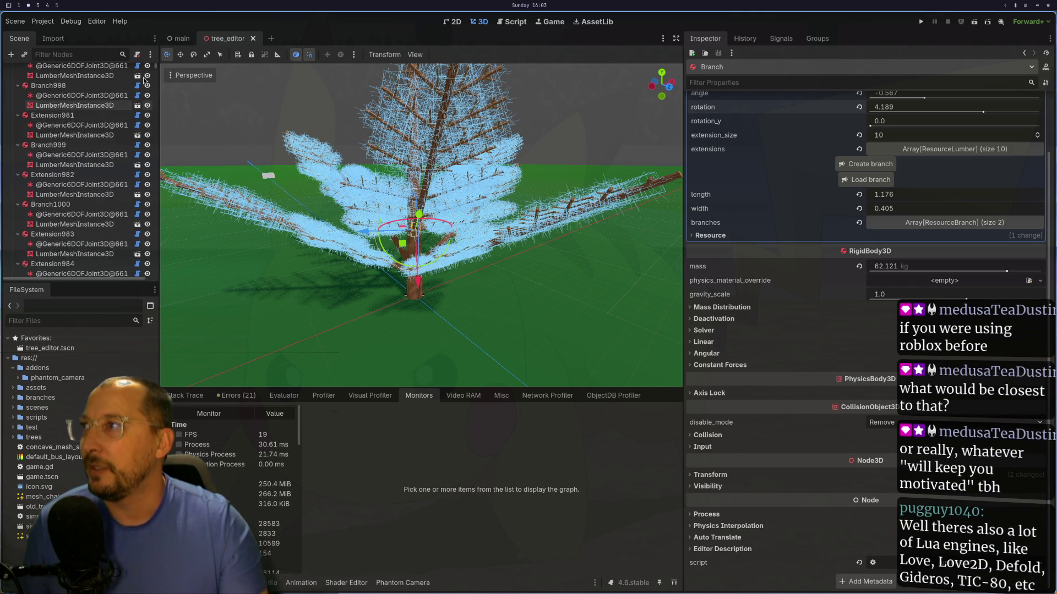
scroll(144, 81, up, 3)
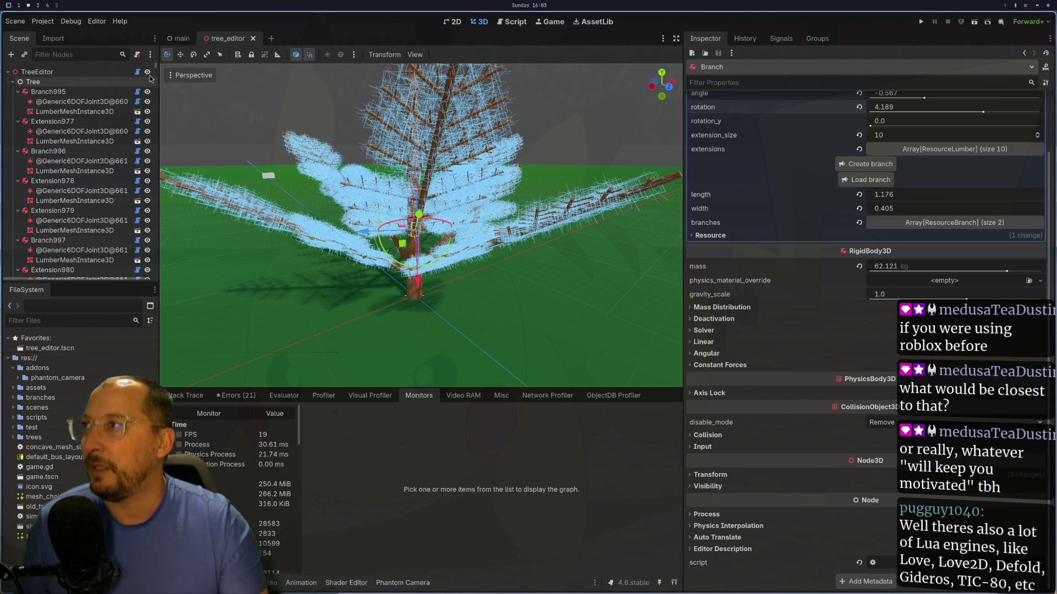
Save the Tree node as a branch scene, renaming test.tscn to test_tree.tscn
right_click(61, 84)
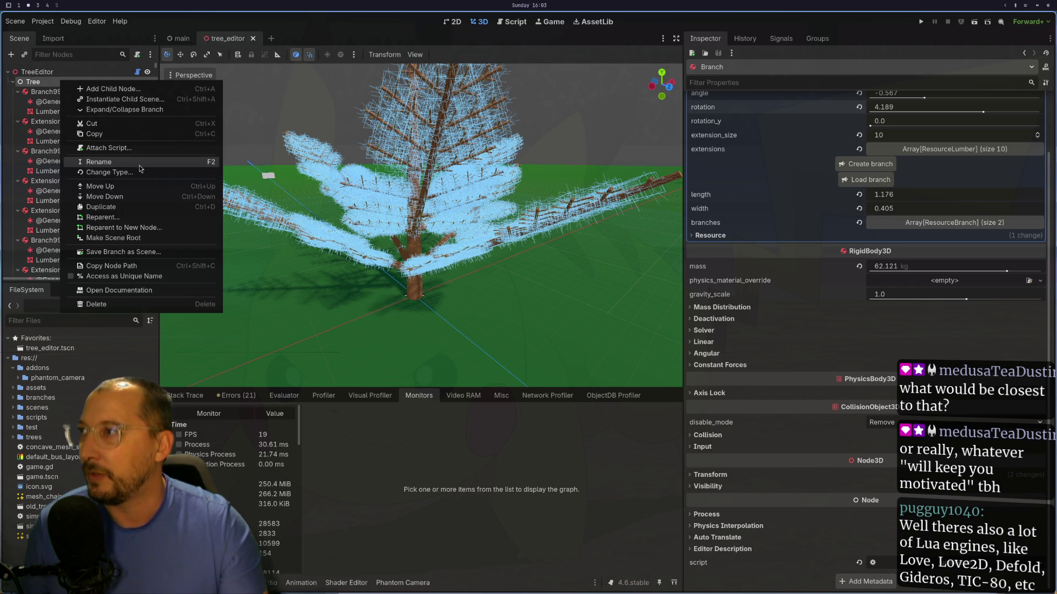
click(142, 252)
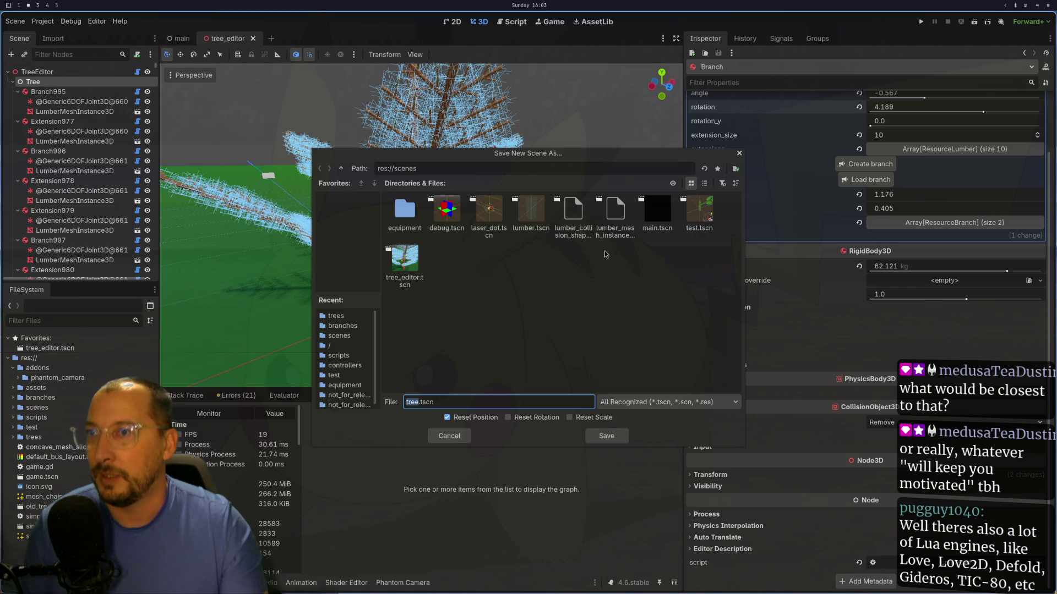
click(691, 213)
click(418, 402)
text(_tree)
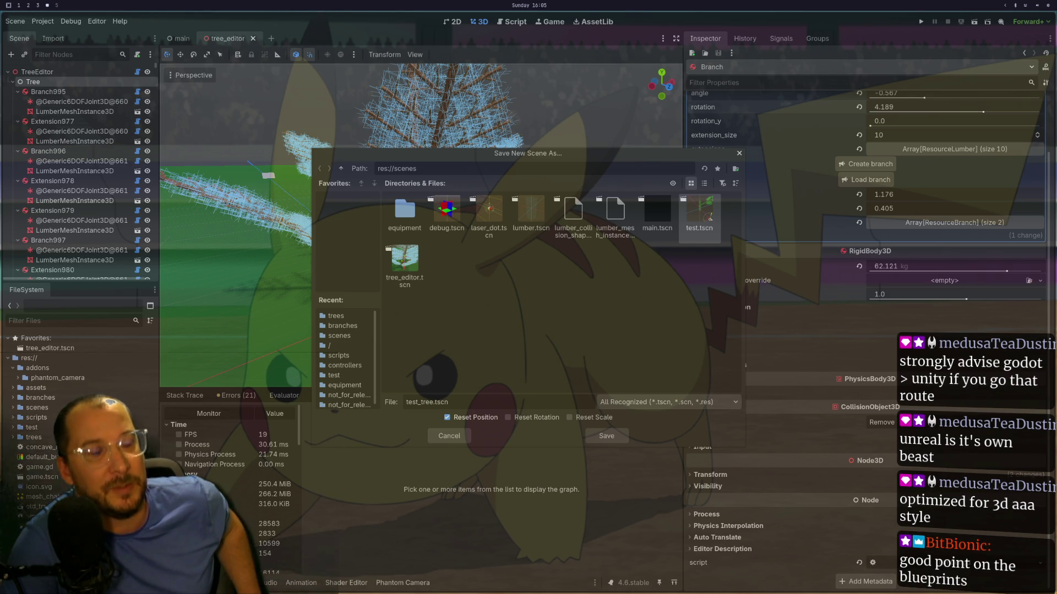
key(Return)
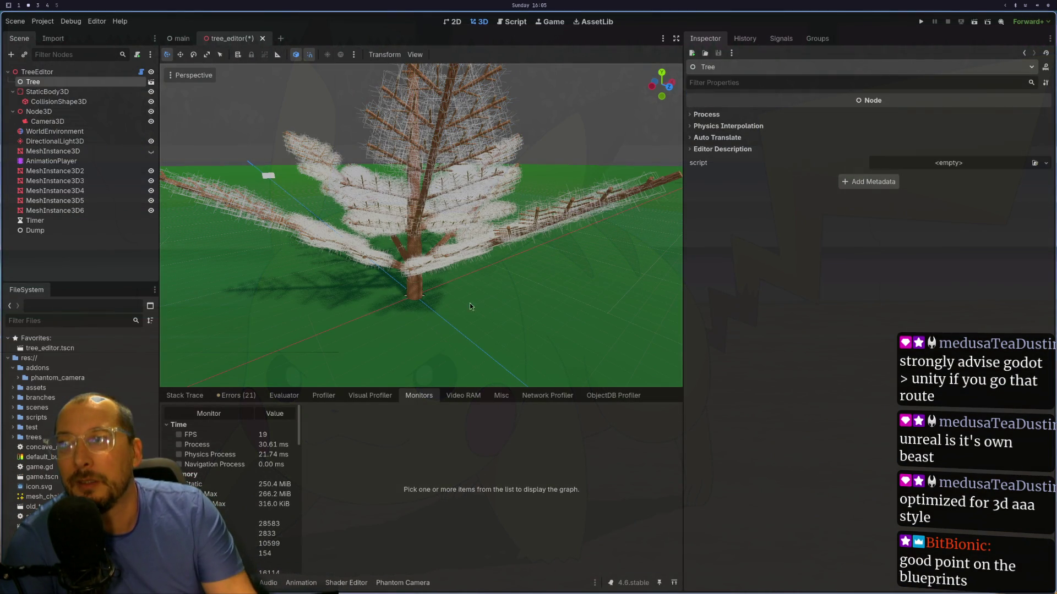
Orbit the view to look down on the leafy tree, then switch to another desktop workspace
mouse_move(474, 270)
mouse_down()
mouse_move(451, 308)
mouse_move(381, 299)
mouse_up()
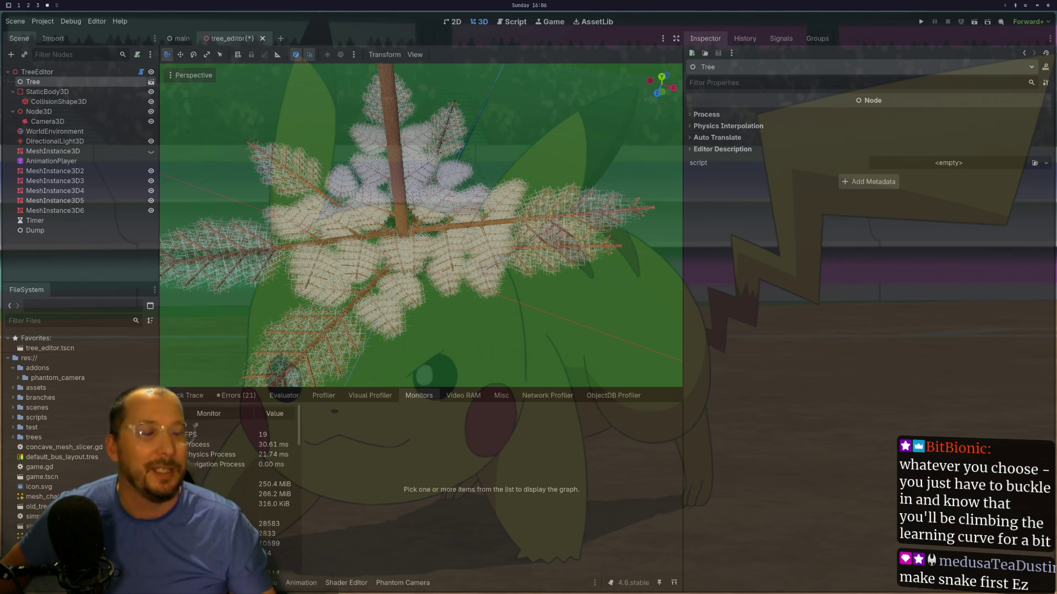
key(super+2)
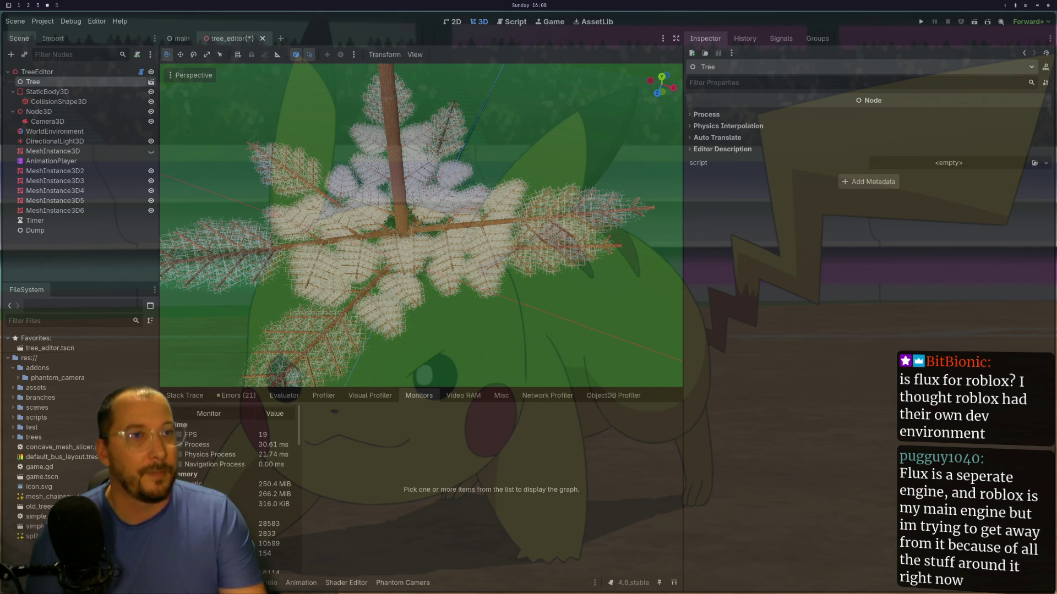
key(super+2)
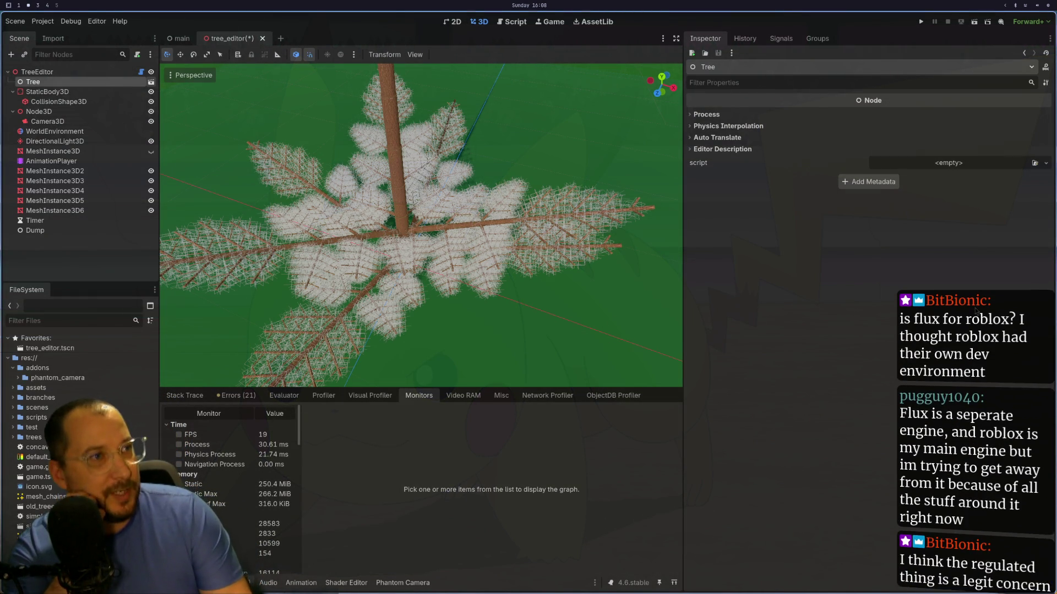
key(super+4)
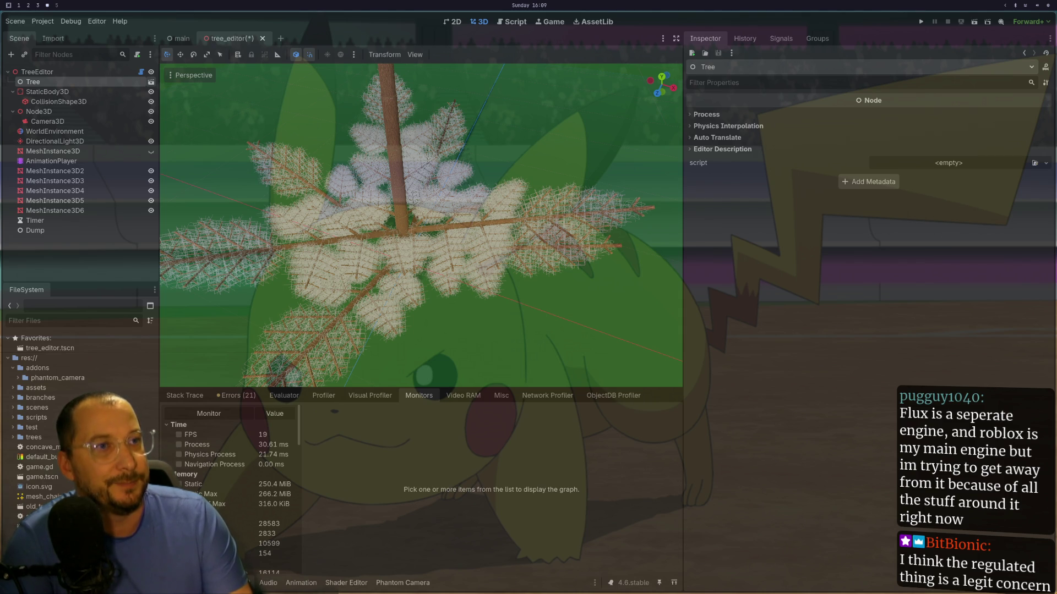
key(super+2)
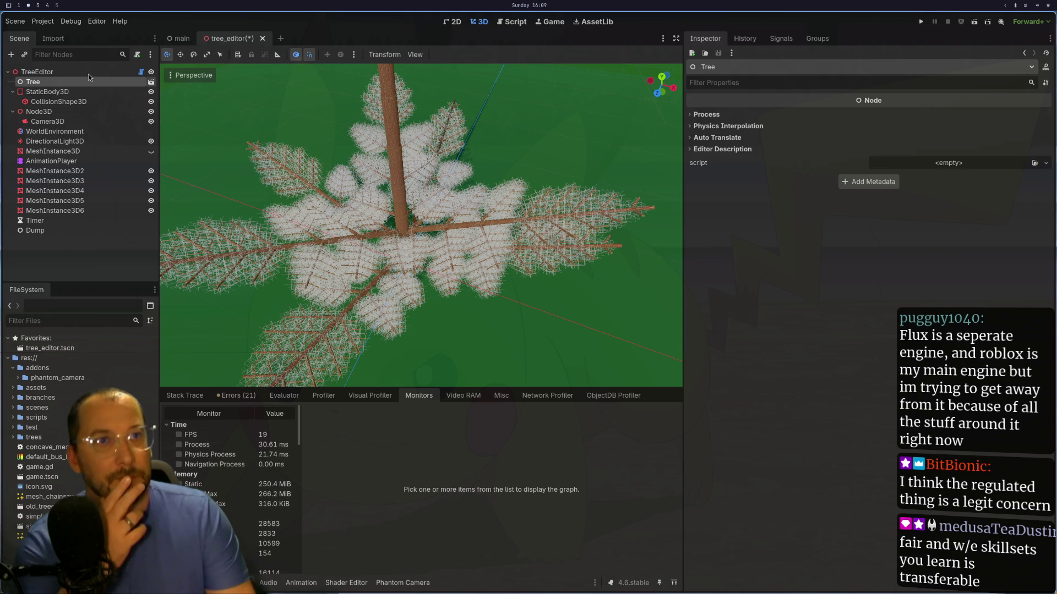
key(super+4)
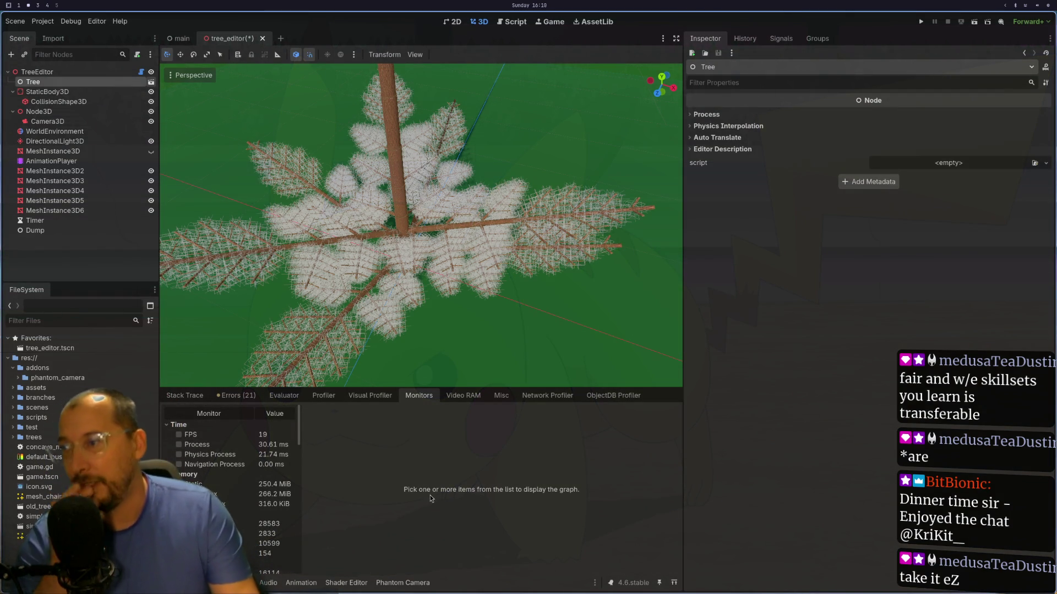
key(super+space)
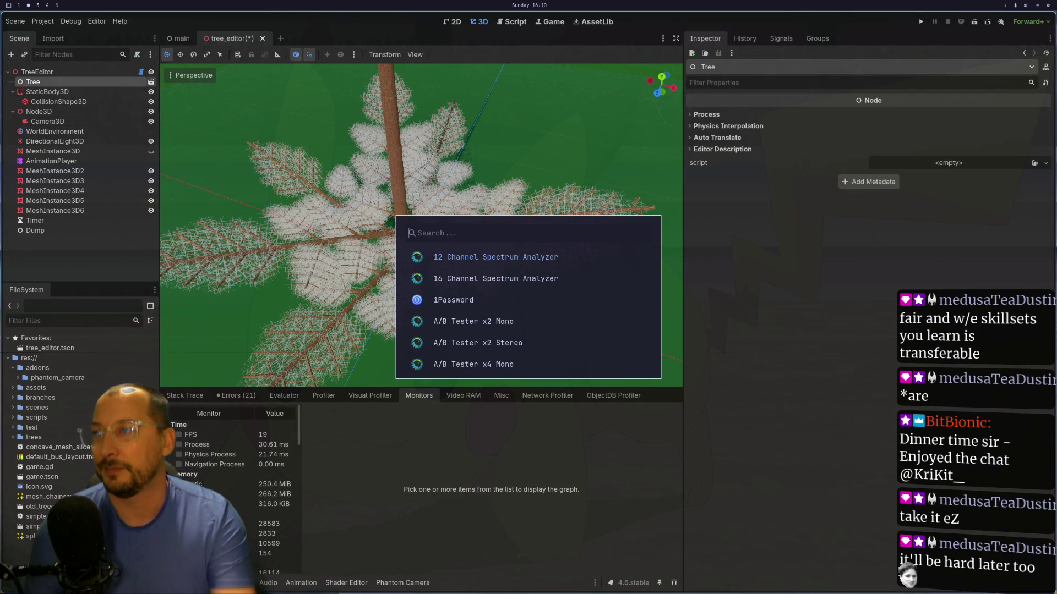
Open the file manager on the arborist project's trees folder, listing tree.tres through tree11.res
key(super+e)
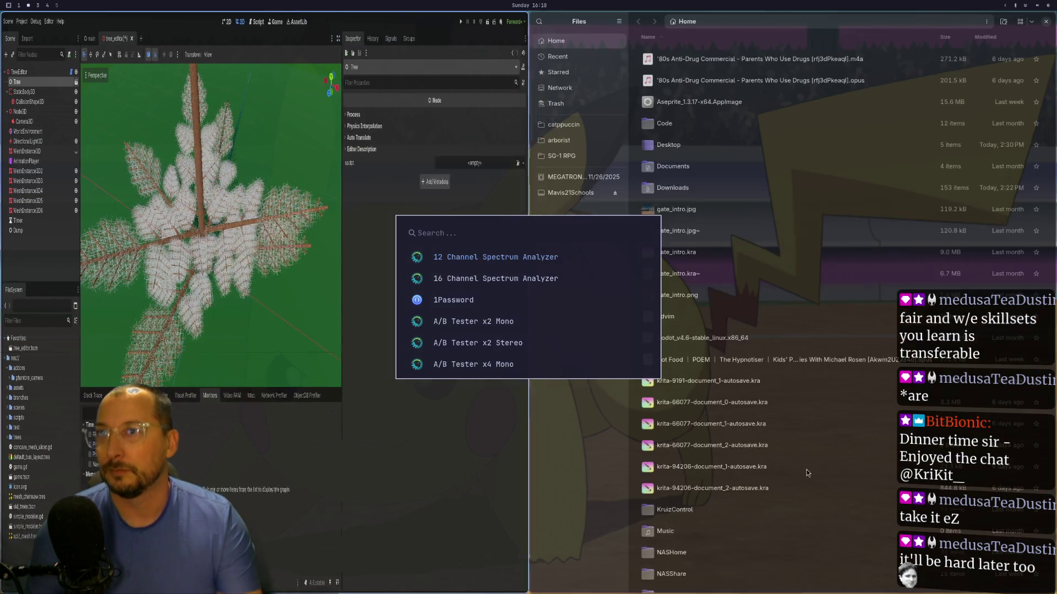
key(Escape)
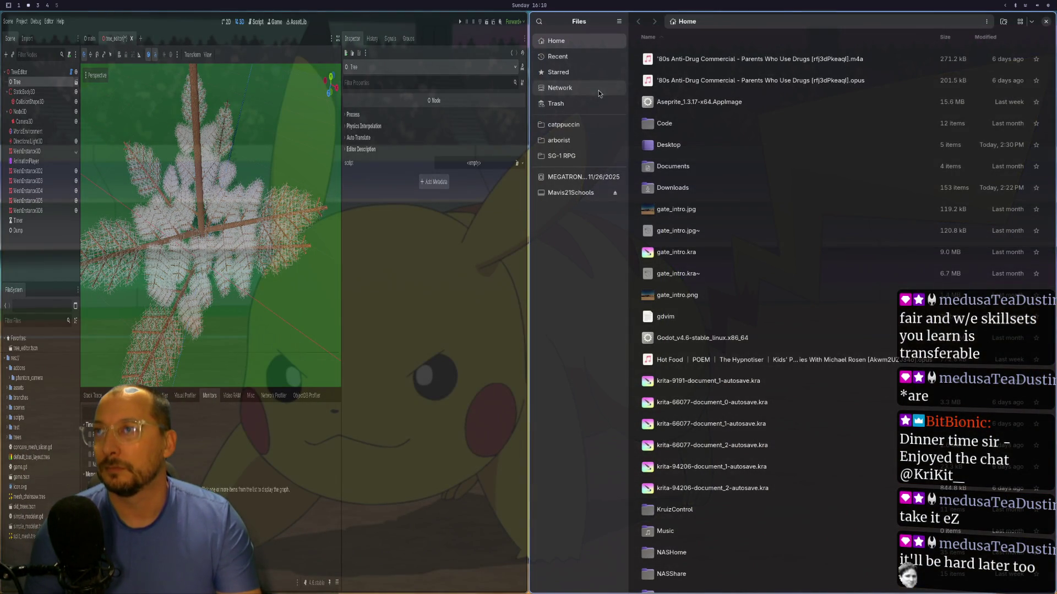
click(576, 139)
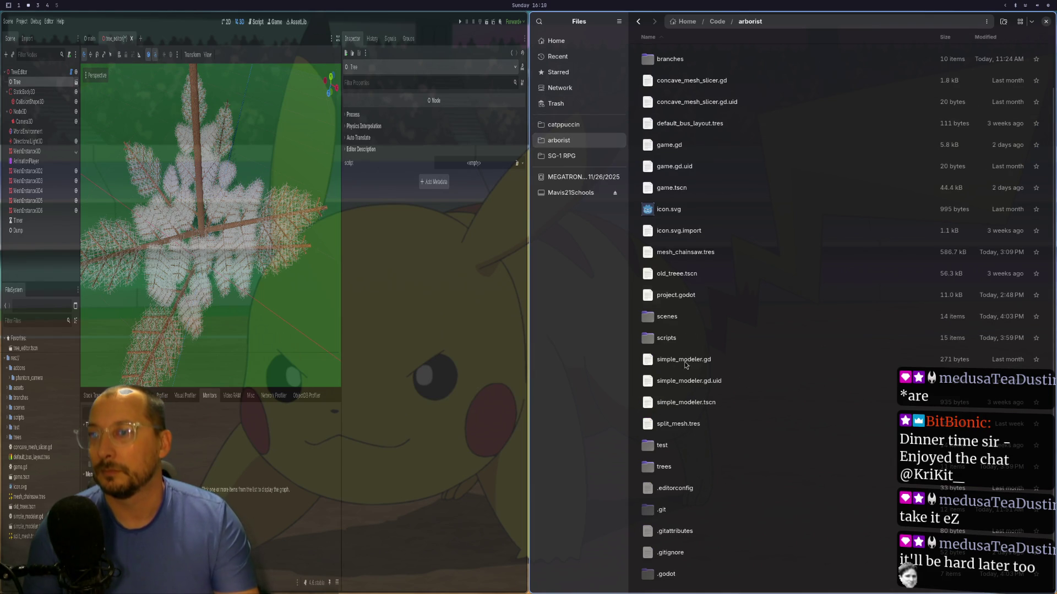
double_click(666, 468)
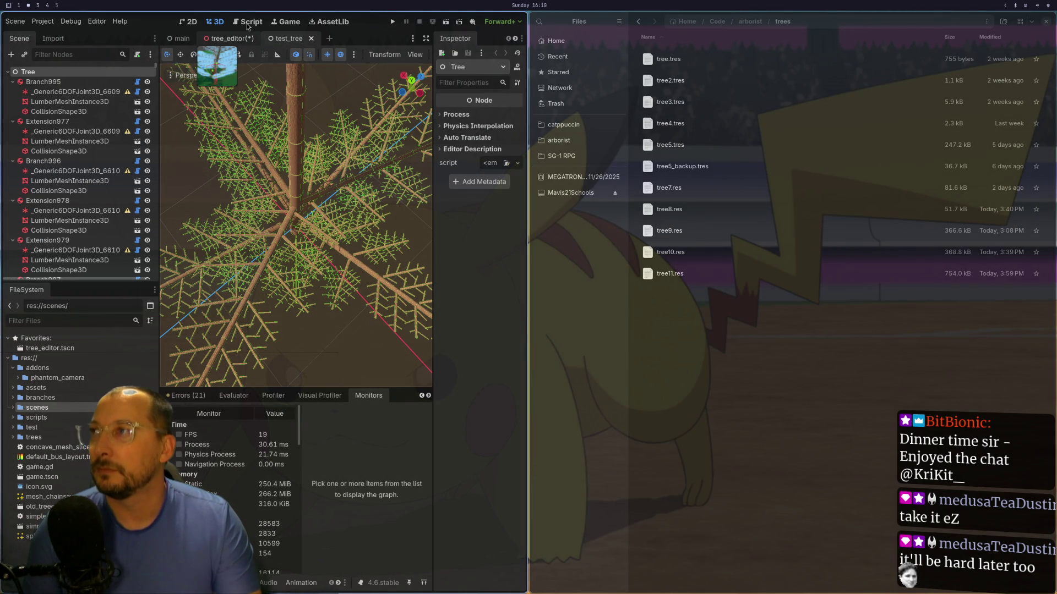
Save the current tree to tree11.res from the TreeEditor node, then save and close tree_editor
click(233, 38)
click(84, 72)
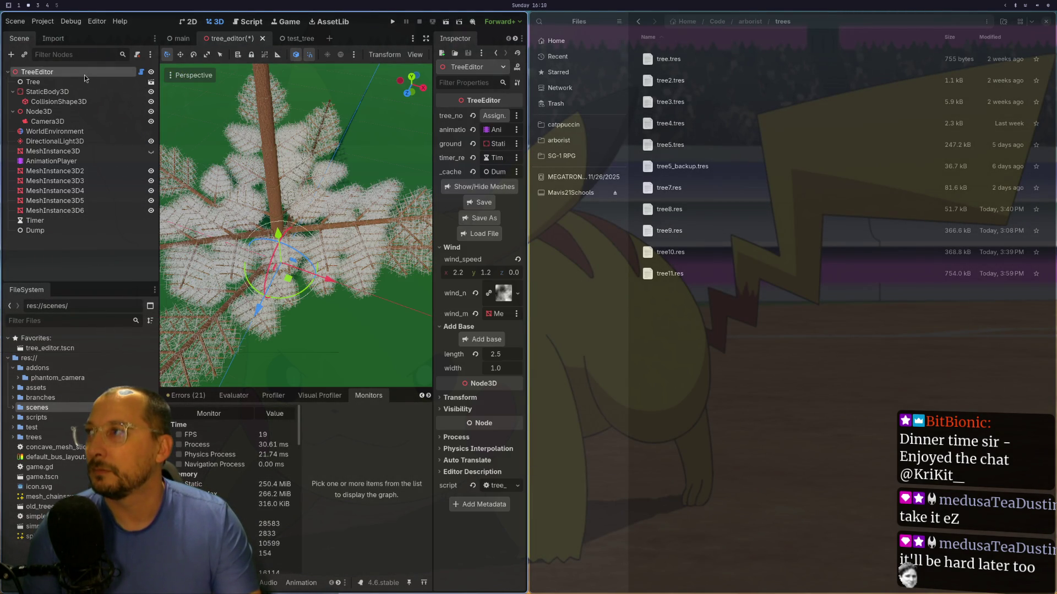
click(474, 201)
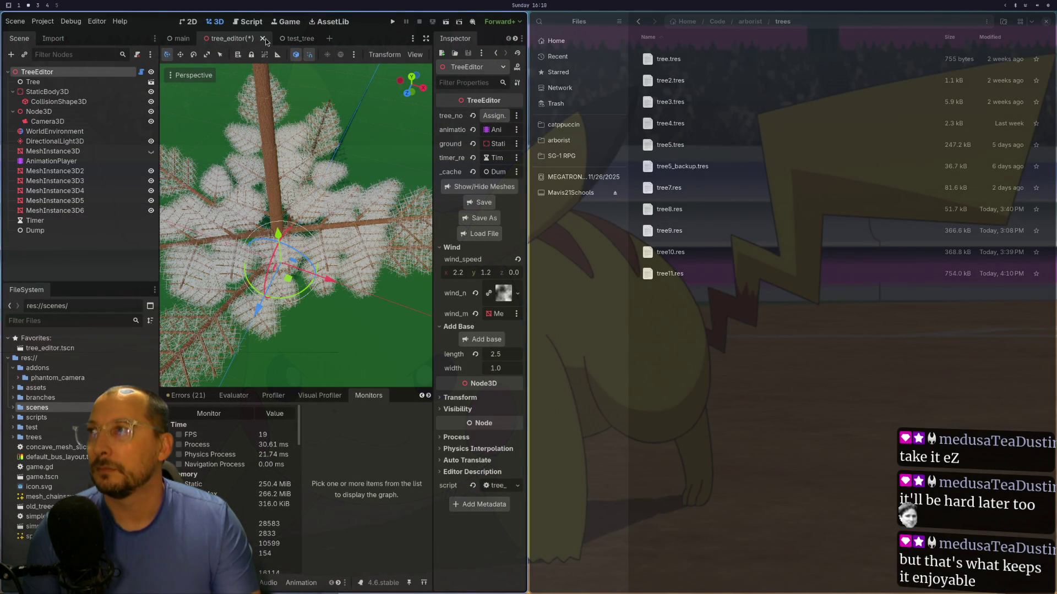
click(264, 42)
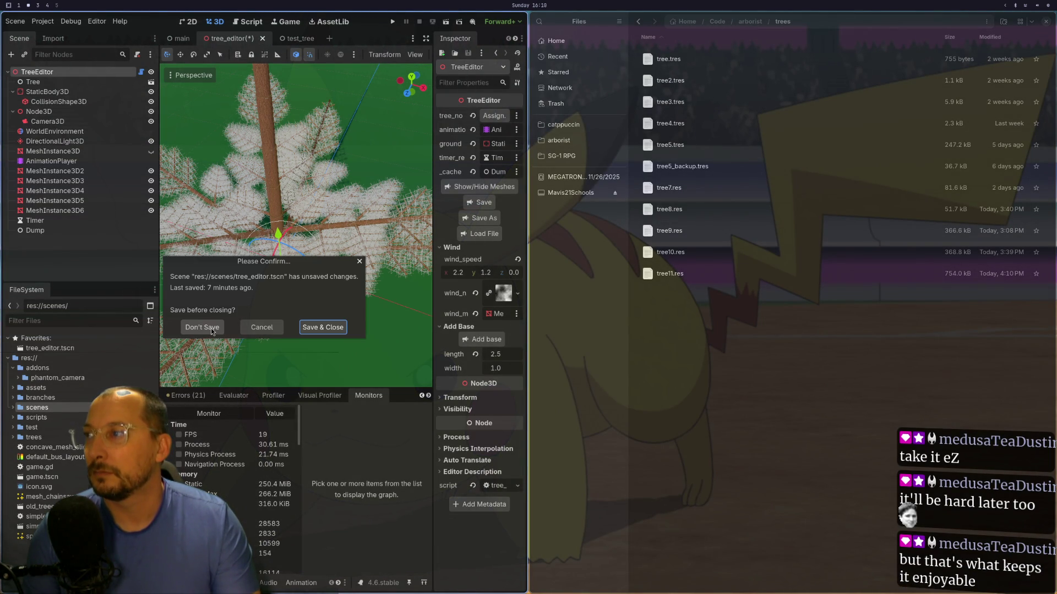
click(332, 328)
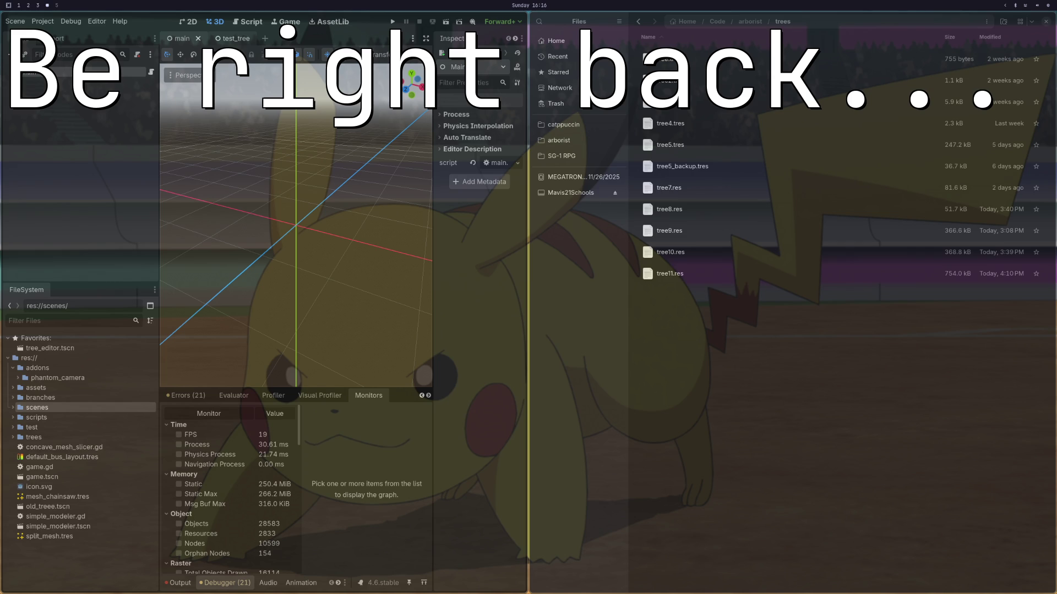
Switch from the empty main scene to the test_tree scene showing the branching tree
key(ctrl+Tab)
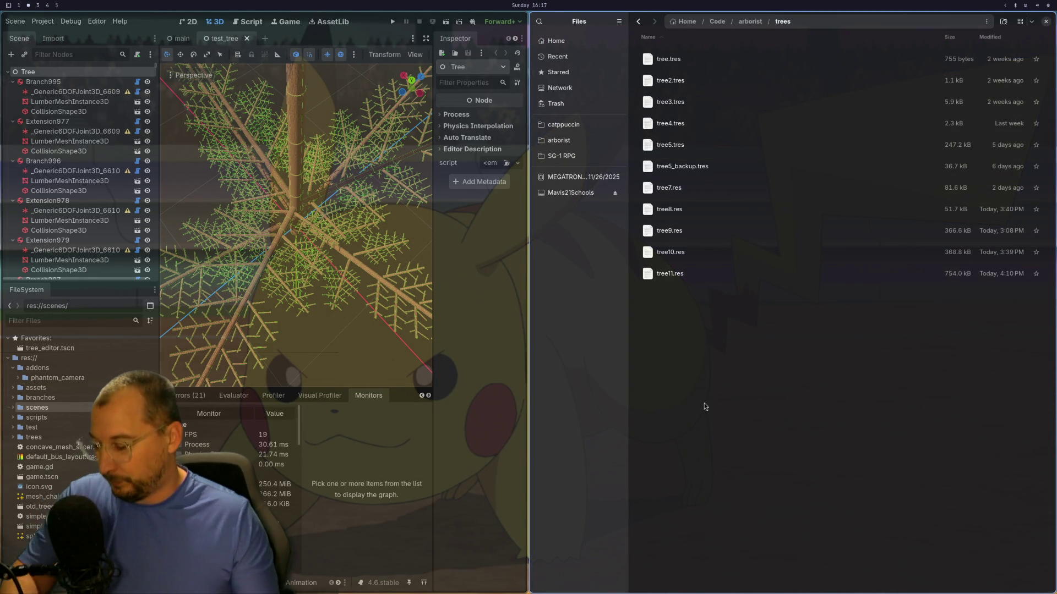
Close the Files window and orbit the view around the test tree to a side view
key(ctrl+w)
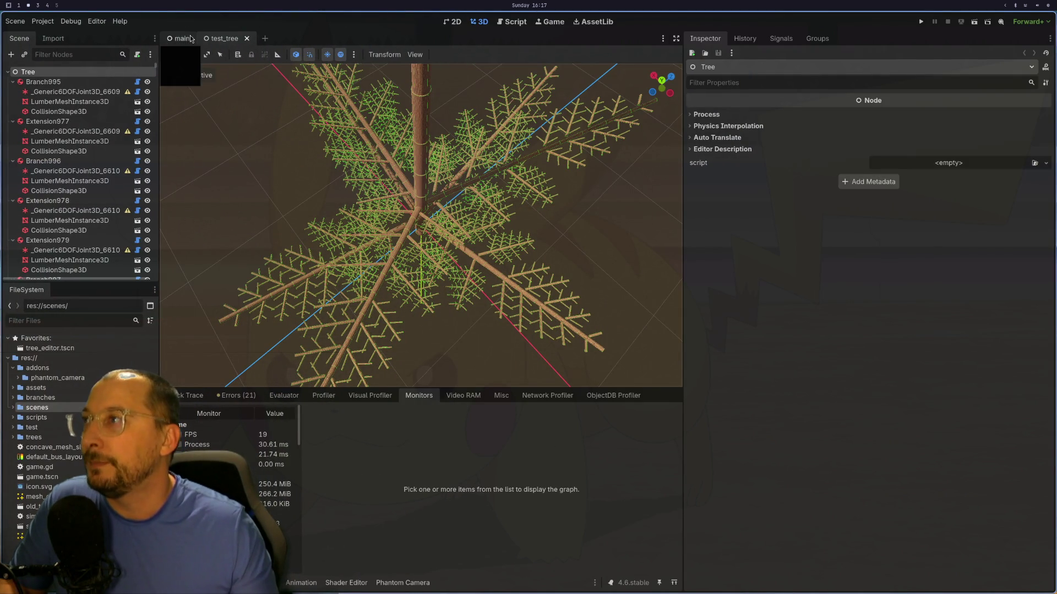
mouse_move(336, 238)
mouse_down()
mouse_move(441, 282)
mouse_move(391, 232)
mouse_up()
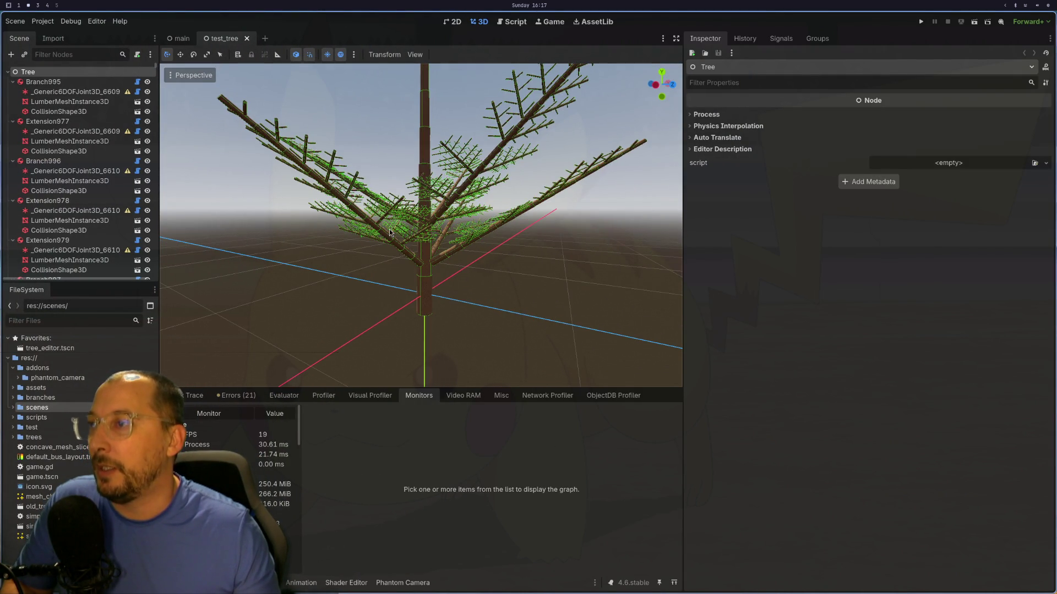
drag(414, 286, 400, 272)
scroll(398, 273, up, 5)
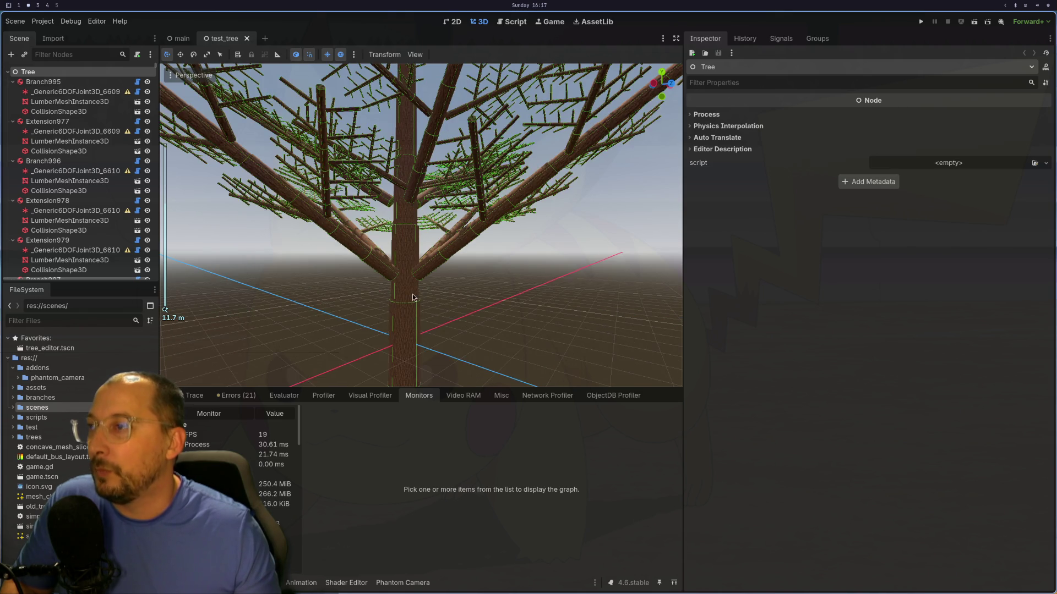
Add a CollisionShape3D child under the Tree root and drag it down along the Y axis
right_click(70, 71)
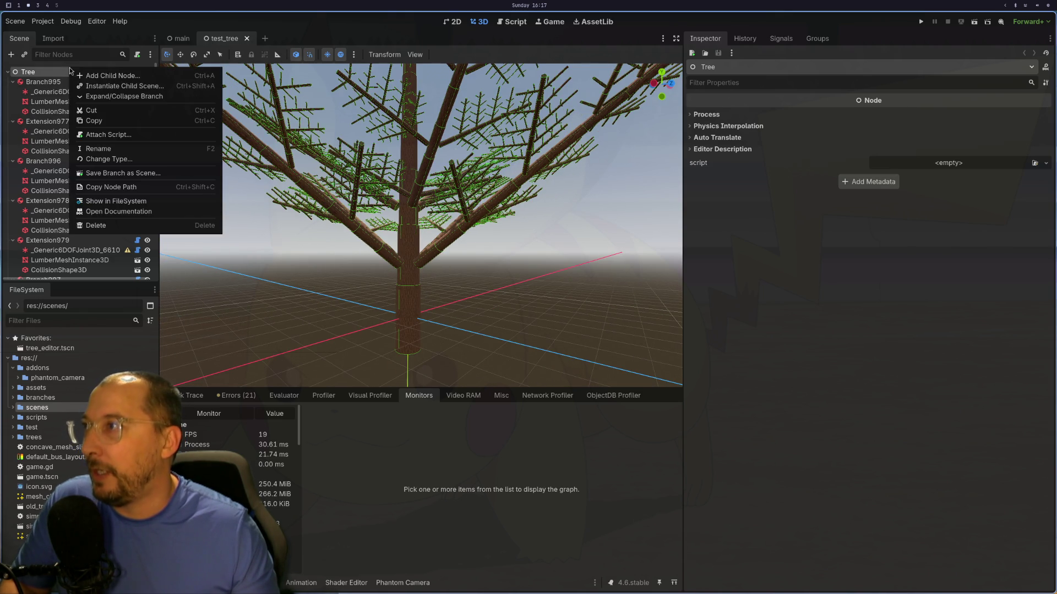
click(88, 79)
text(collisio)
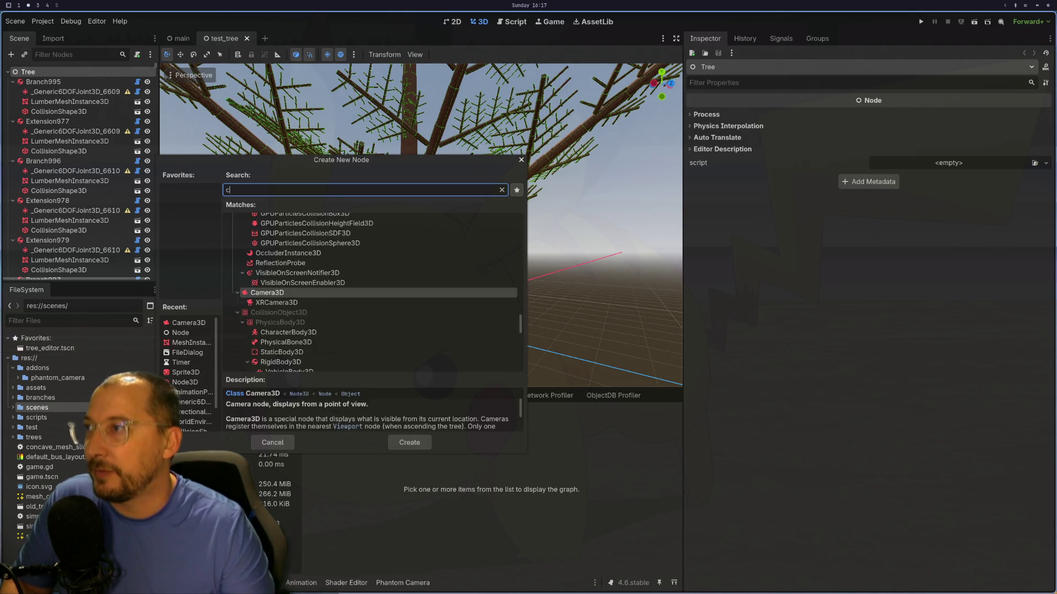
text(n)
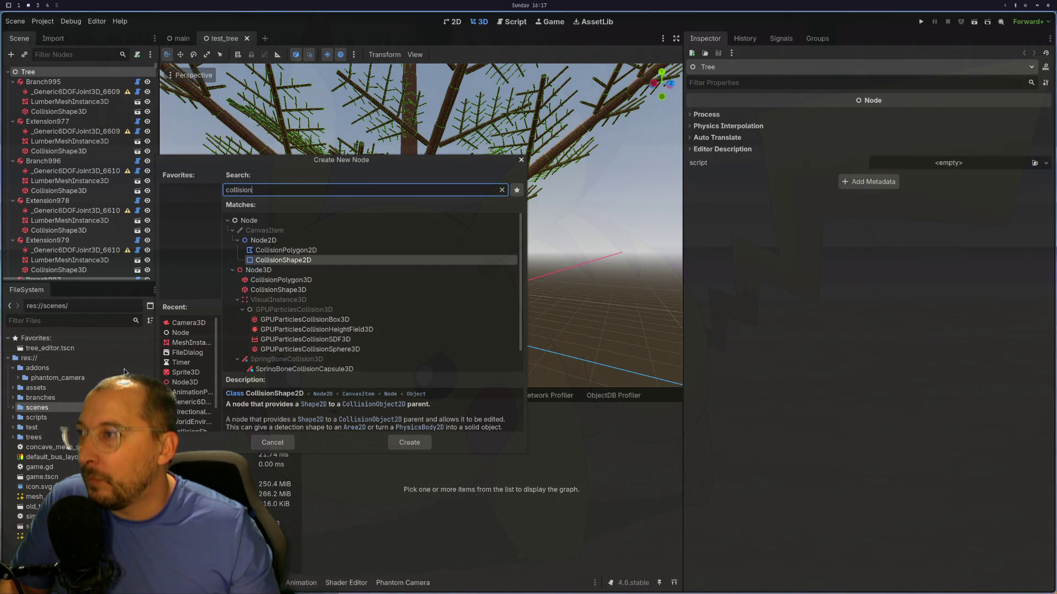
click(287, 290)
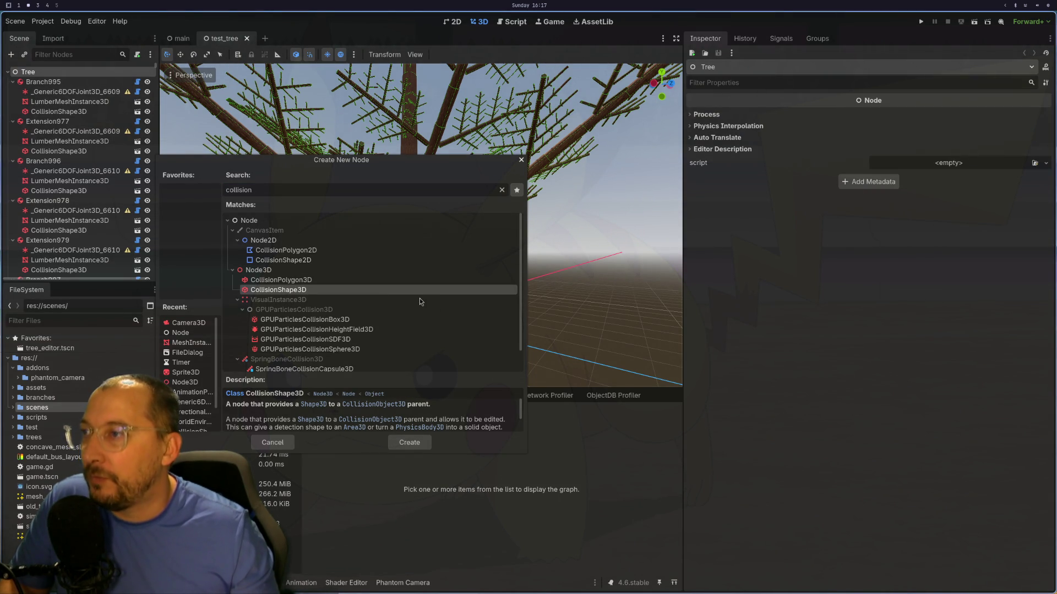
key(Return)
scroll(468, 289, up, 3)
mouse_move(402, 269)
mouse_down()
mouse_move(418, 289)
mouse_move(477, 285)
mouse_move(457, 309)
mouse_up()
scroll(457, 310, up, 3)
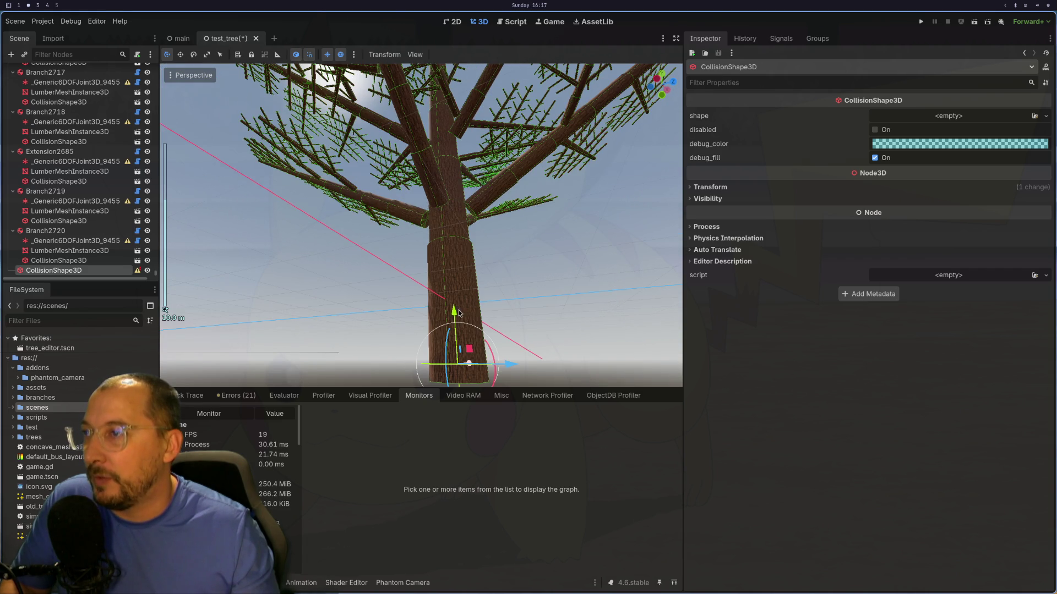
Give the CollisionShape3D a BoxShape3D sized 100 m in X and 100 m in Z
click(956, 118)
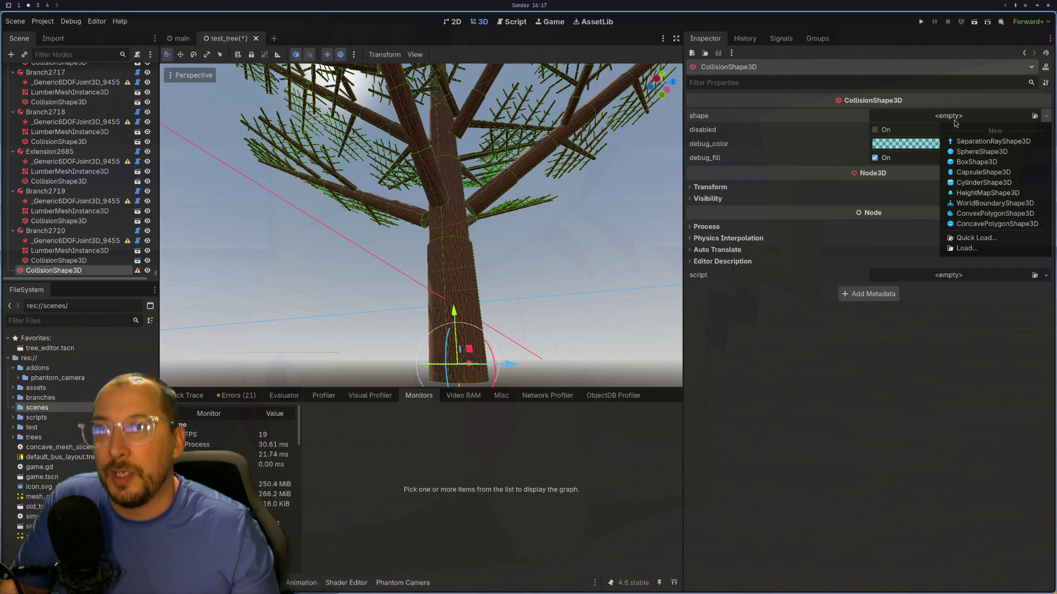
click(961, 159)
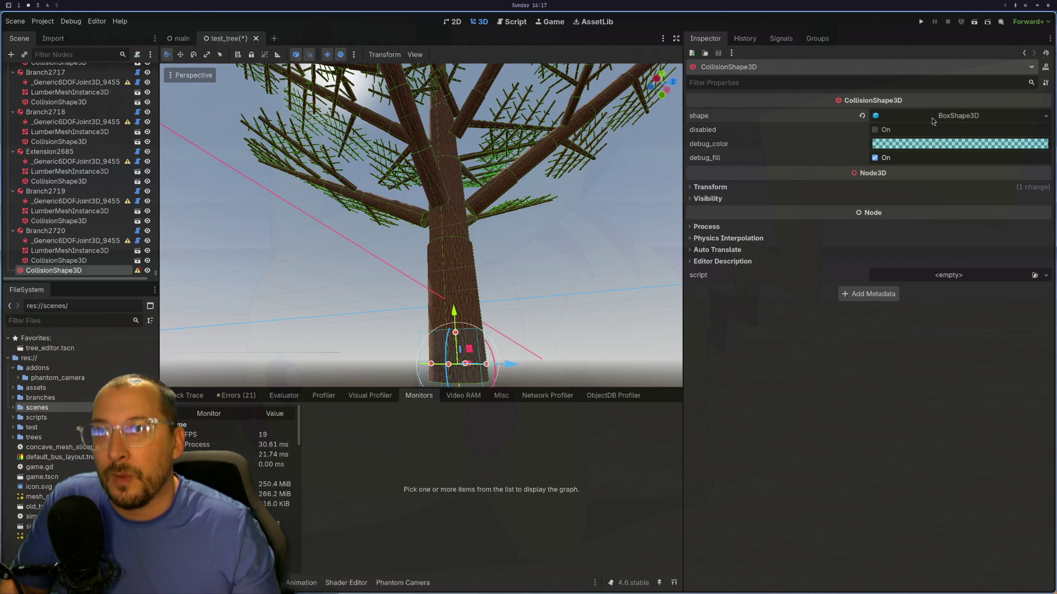
click(933, 120)
click(796, 147)
text(100)
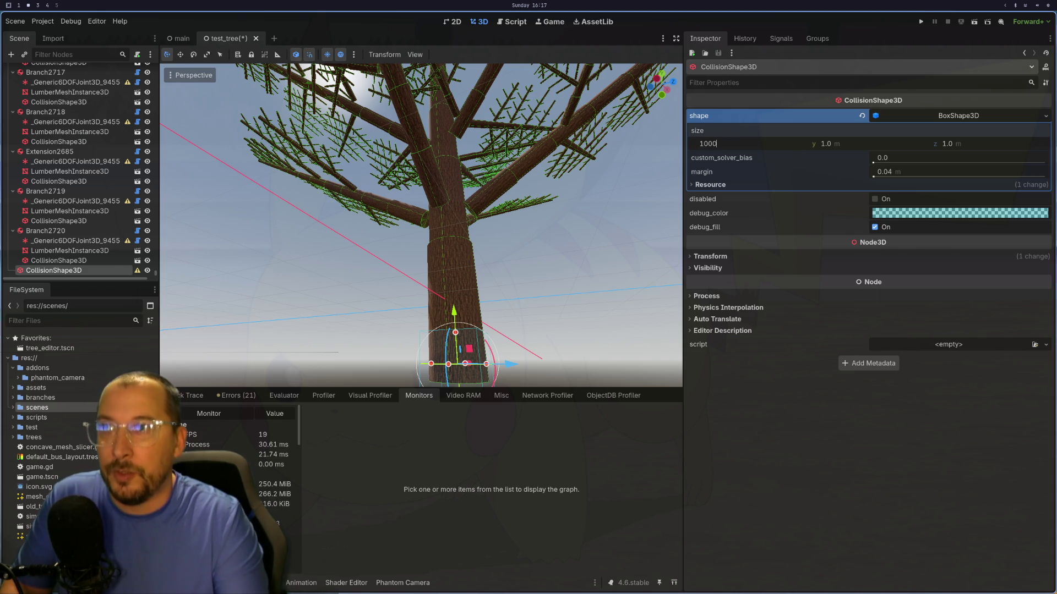
click(989, 144)
text(1000)
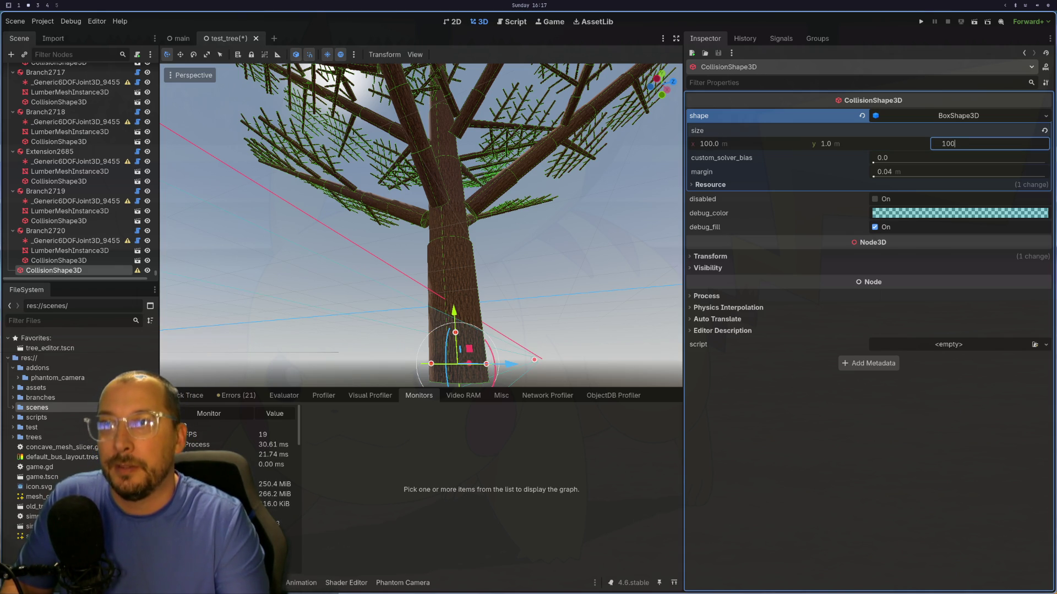
key(Tab)
Lower the collision box further and orbit to a level view of the trunk
scroll(349, 276, up, 5)
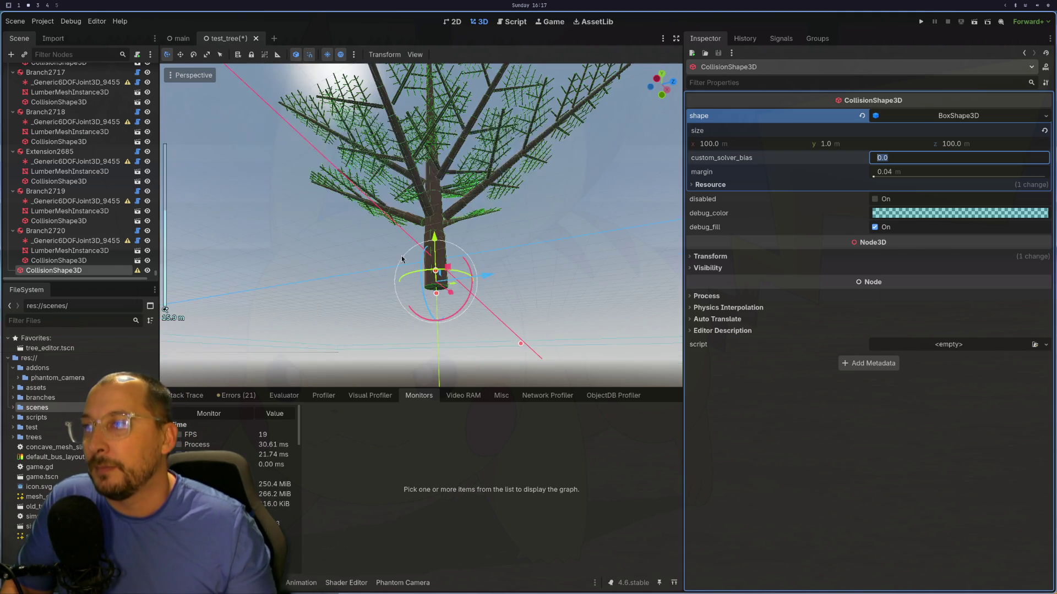
scroll(394, 316, up, 4)
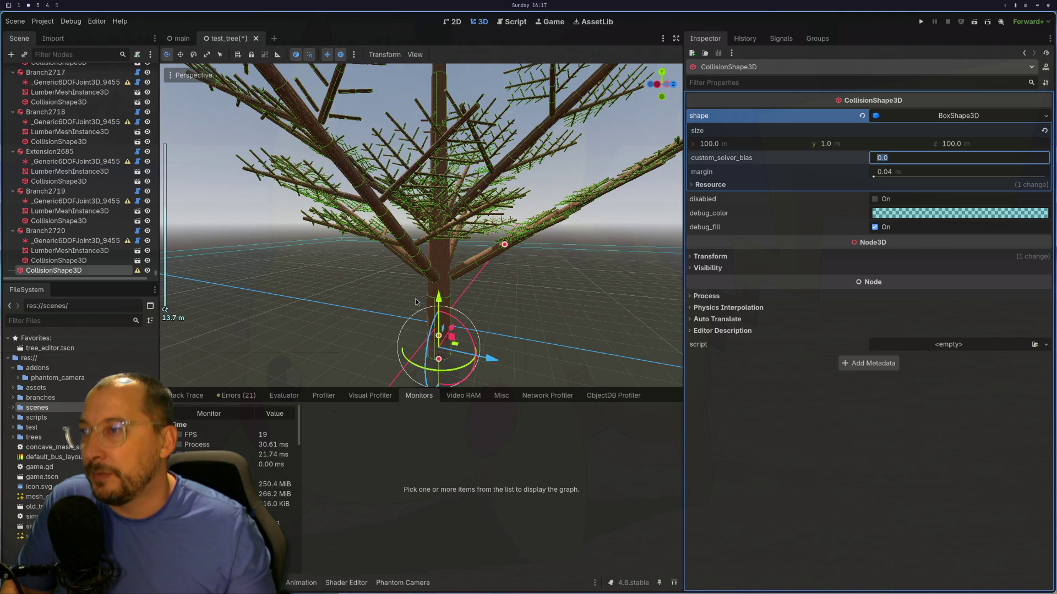
scroll(419, 279, up, 6)
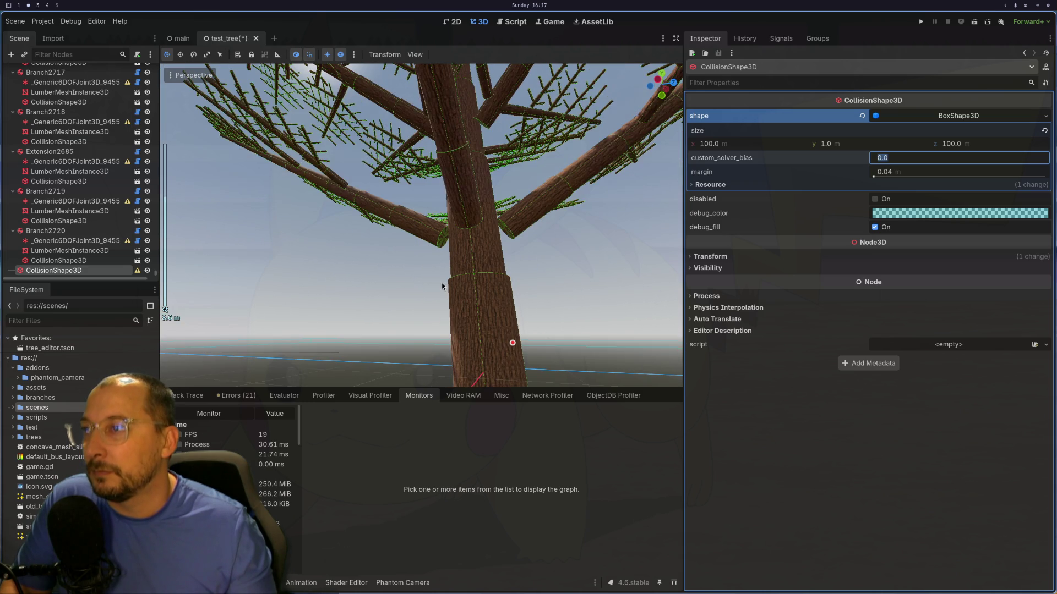
scroll(438, 294, down, 3)
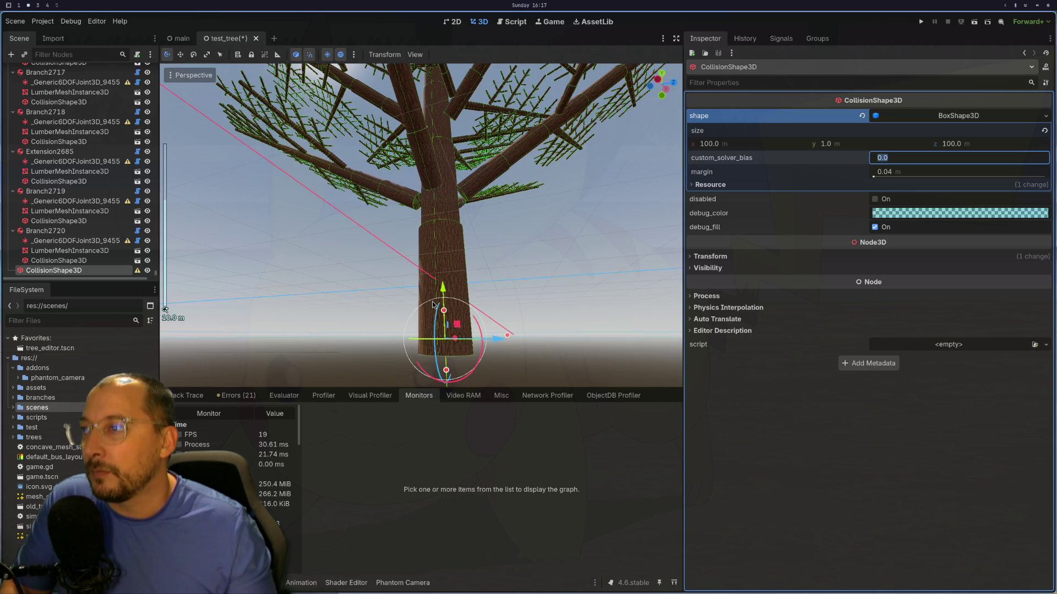
mouse_move(444, 296)
mouse_down()
mouse_move(444, 334)
mouse_move(456, 341)
mouse_up()
scroll(457, 364, down, 3)
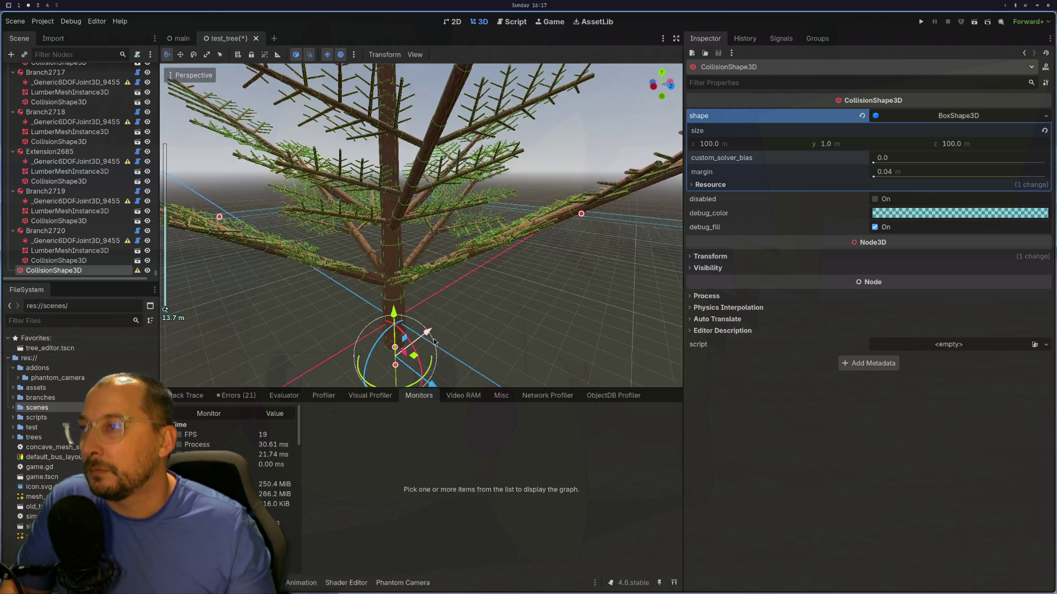
scroll(469, 275, up, 5)
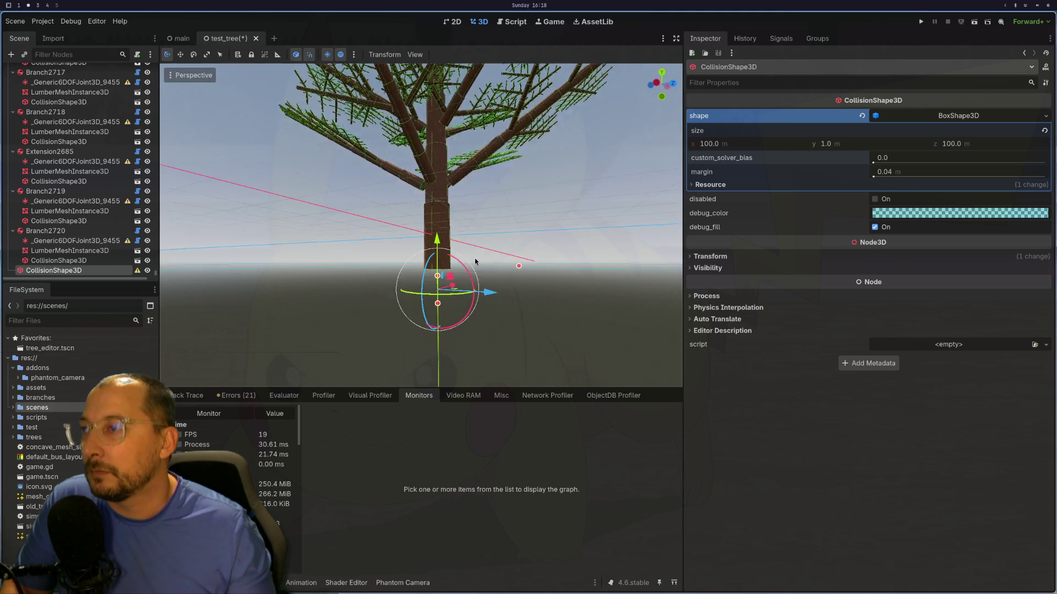
mouse_move(473, 241)
mouse_down()
mouse_move(453, 209)
mouse_move(468, 268)
mouse_up()
scroll(468, 269, down, 10)
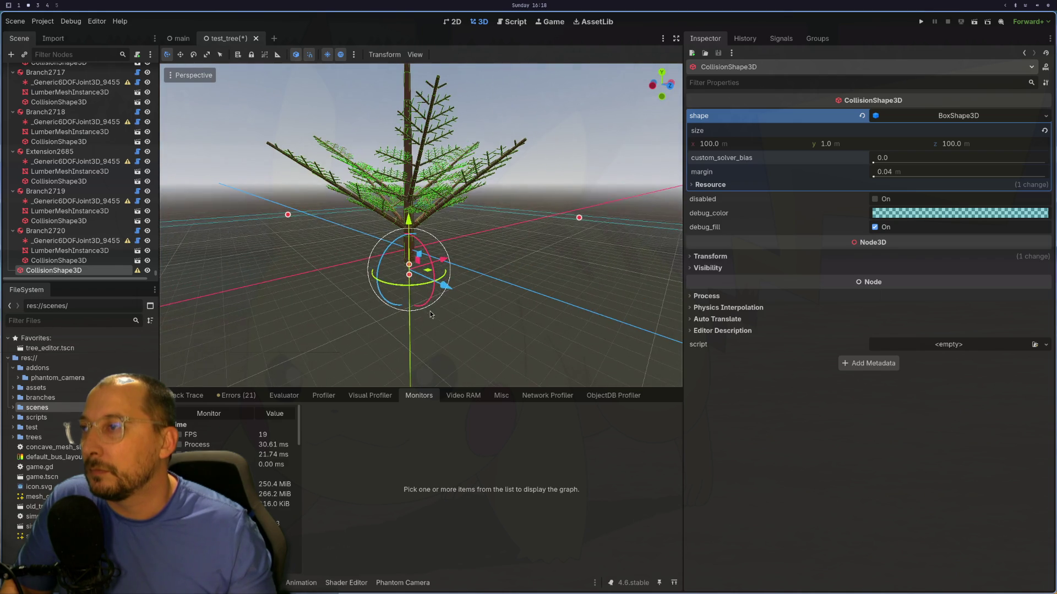
scroll(404, 260, up, 12)
drag(404, 260, 413, 302)
scroll(451, 180, up, 6)
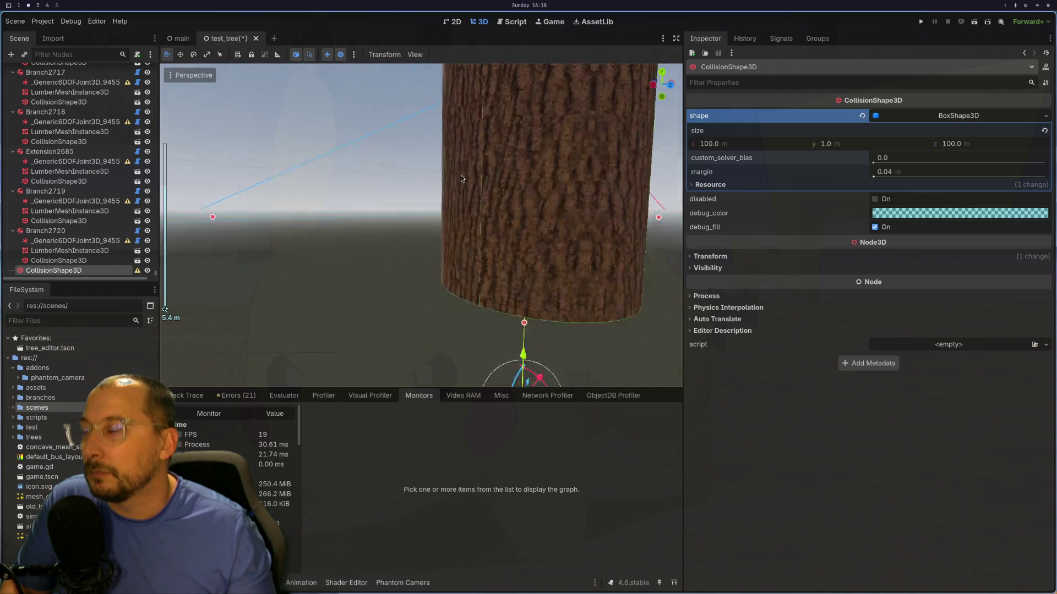
drag(462, 220, 460, 229)
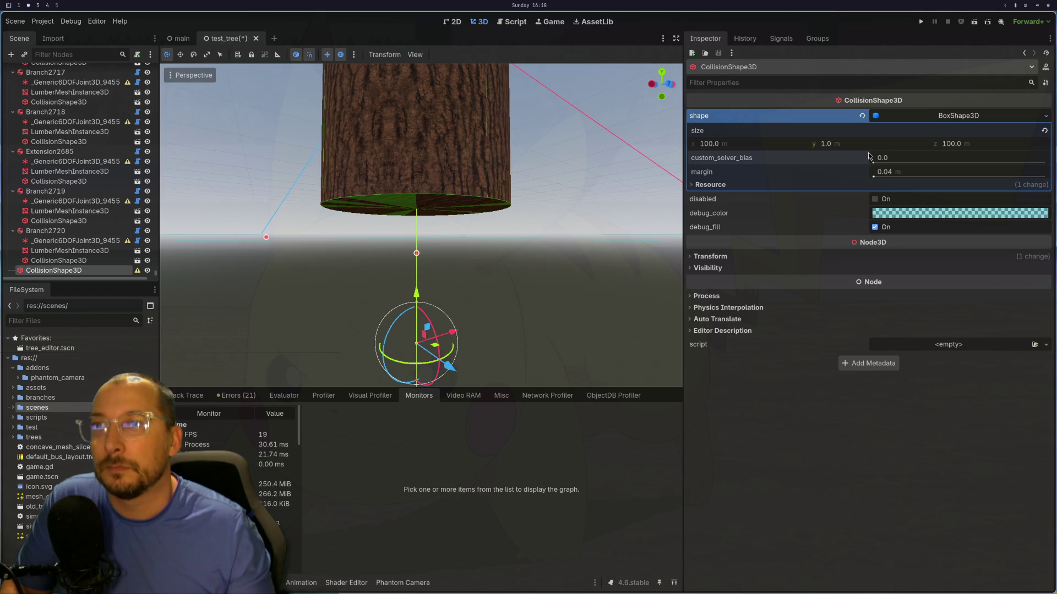
Set the collision box's Y size to 1.5 m, making a flat 100 × 1.5 × 100 ground
click(848, 145)
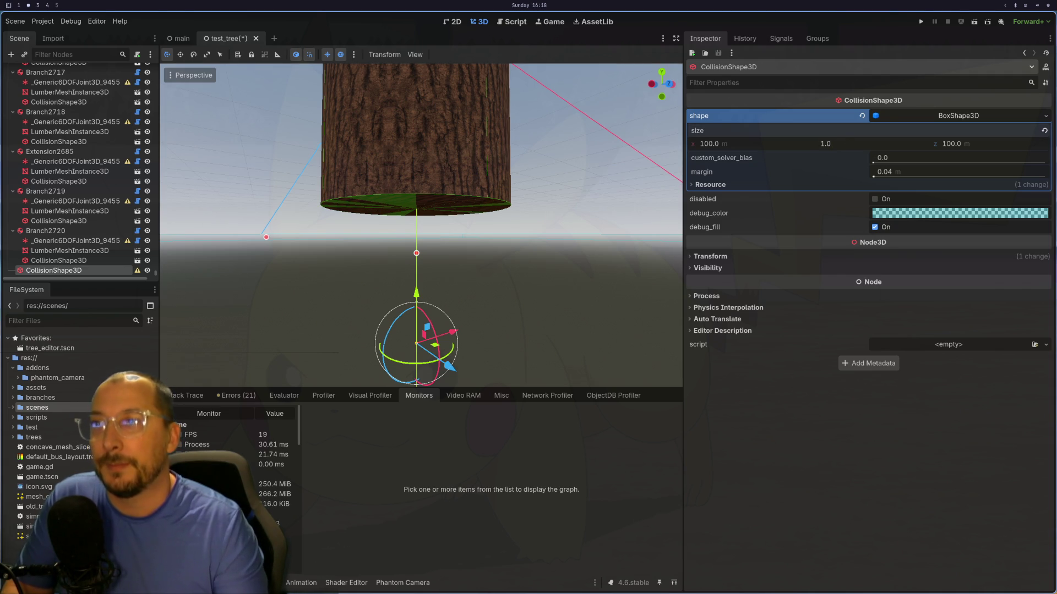
text(1.5)
key(Tab)
scroll(402, 236, down, 6)
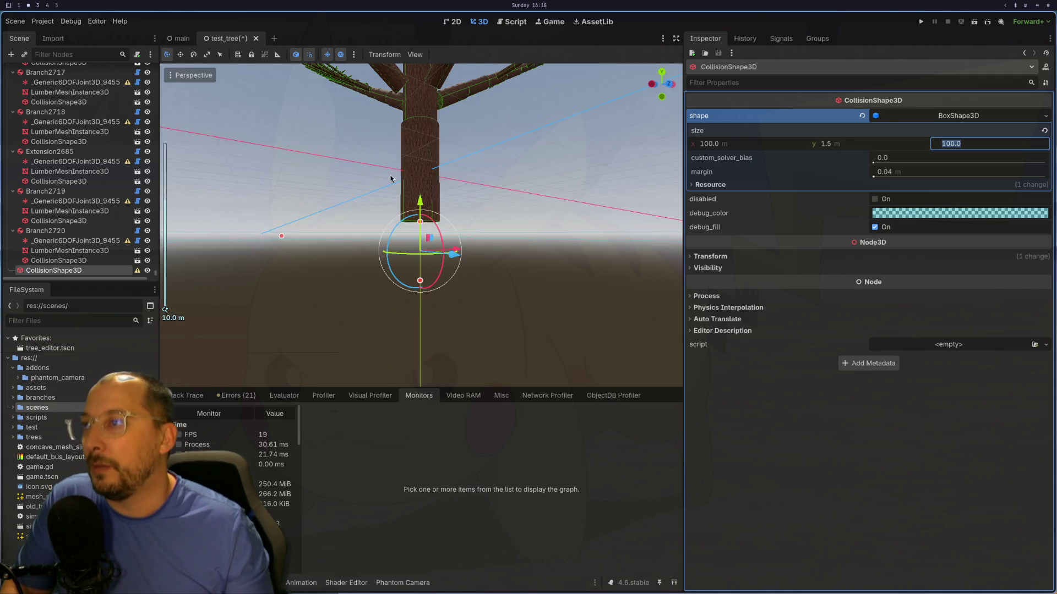
drag(402, 236, 423, 200)
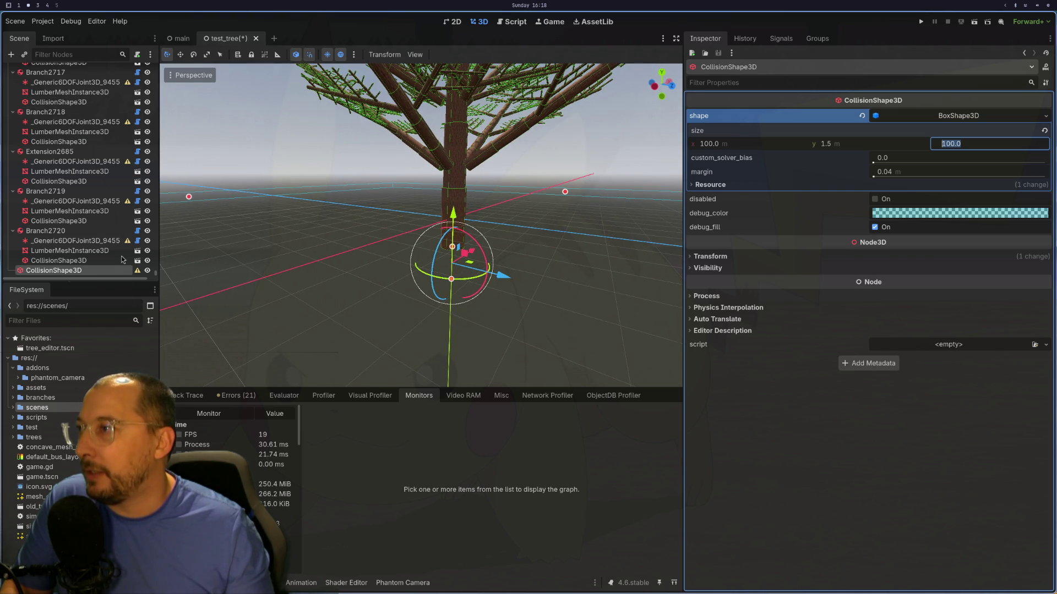
mouse_move(127, 241)
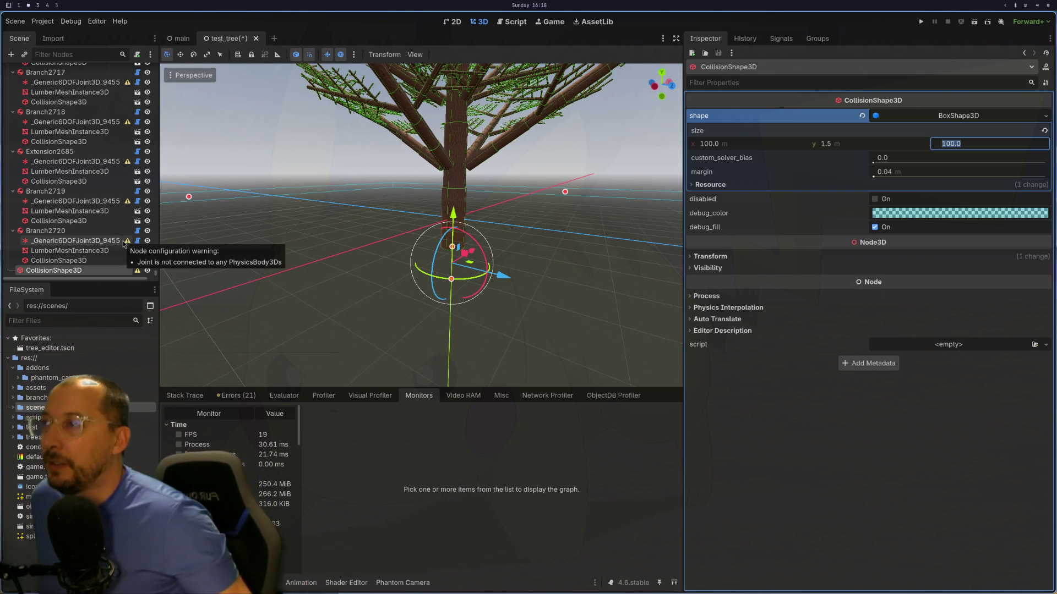
click(127, 241)
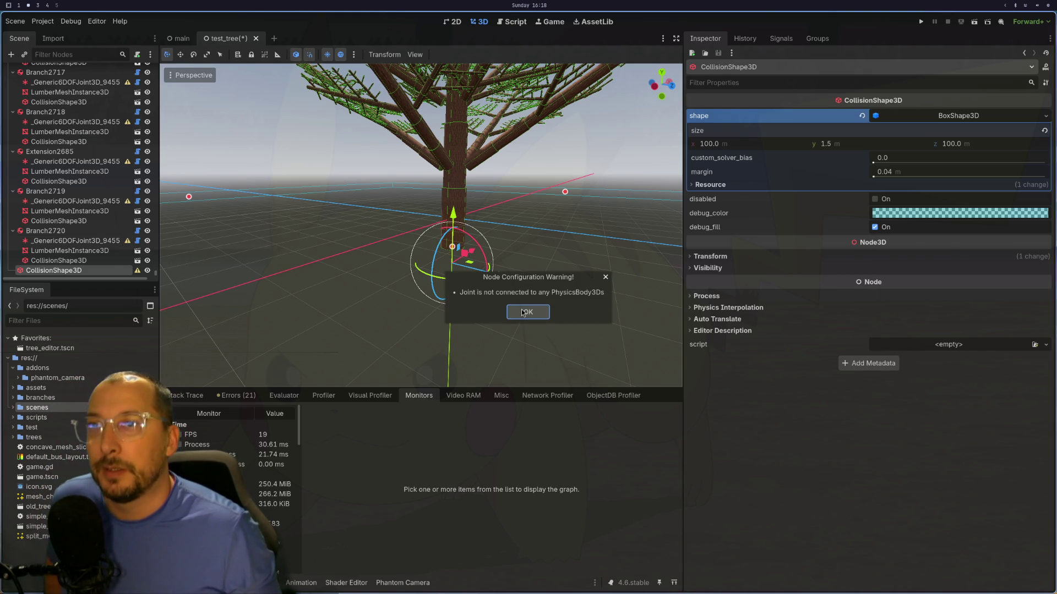
click(523, 312)
scroll(78, 197, up, 5)
scroll(79, 197, up, 5)
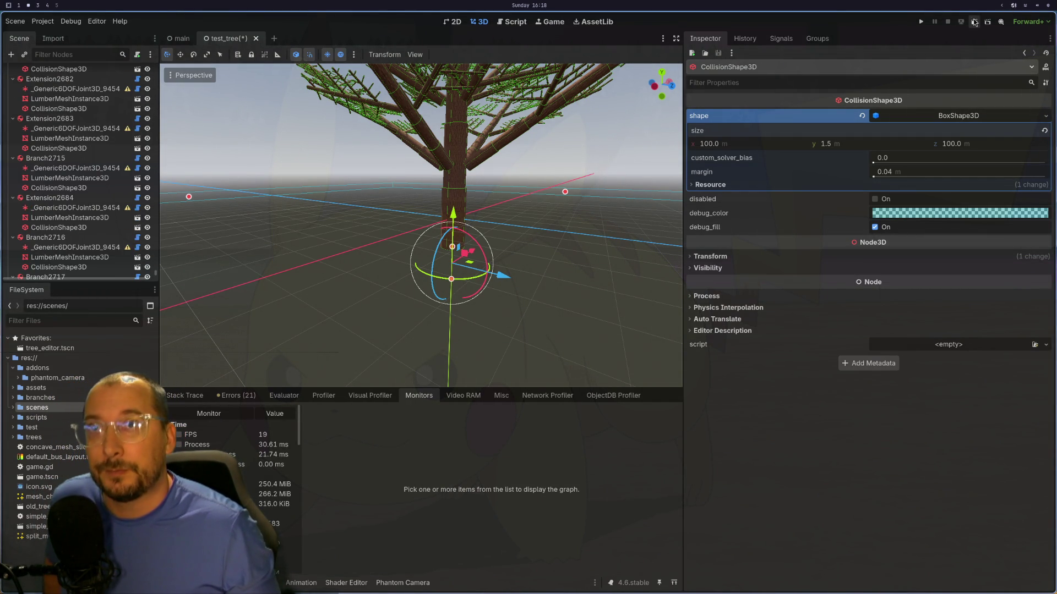
scroll(286, 106, down, 3)
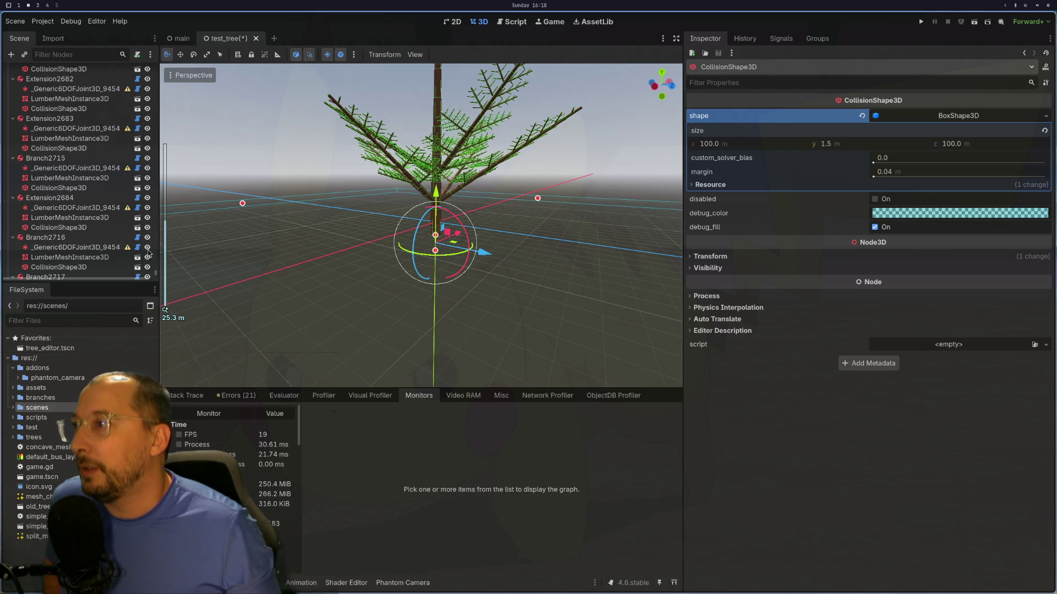
scroll(143, 248, down, 10)
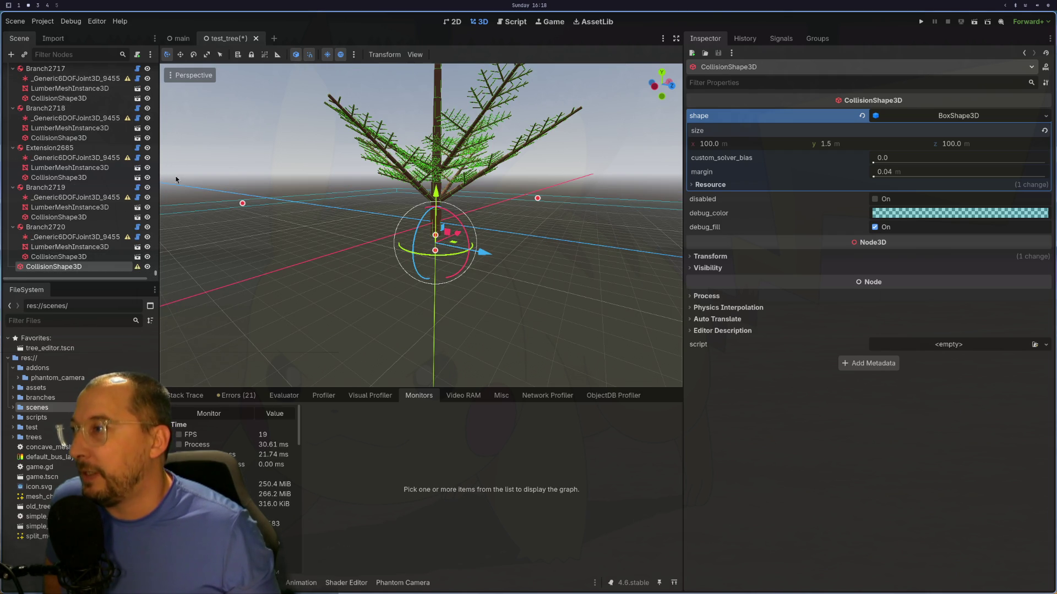
scroll(110, 165, up, 15)
Add a Camera3D node as a child of the Tree root, found by searching 'camera'
right_click(81, 71)
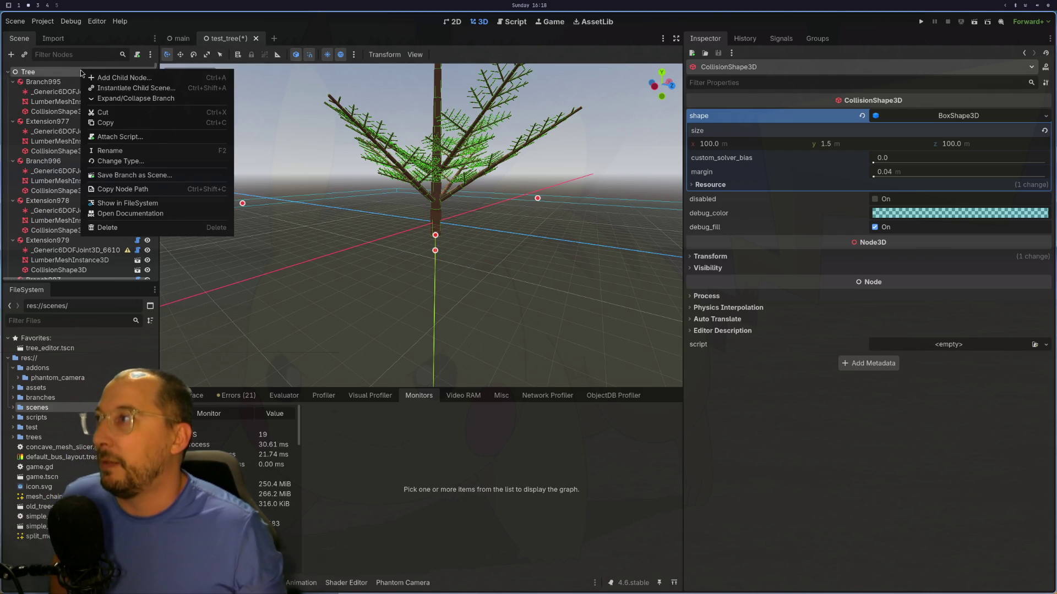
click(110, 80)
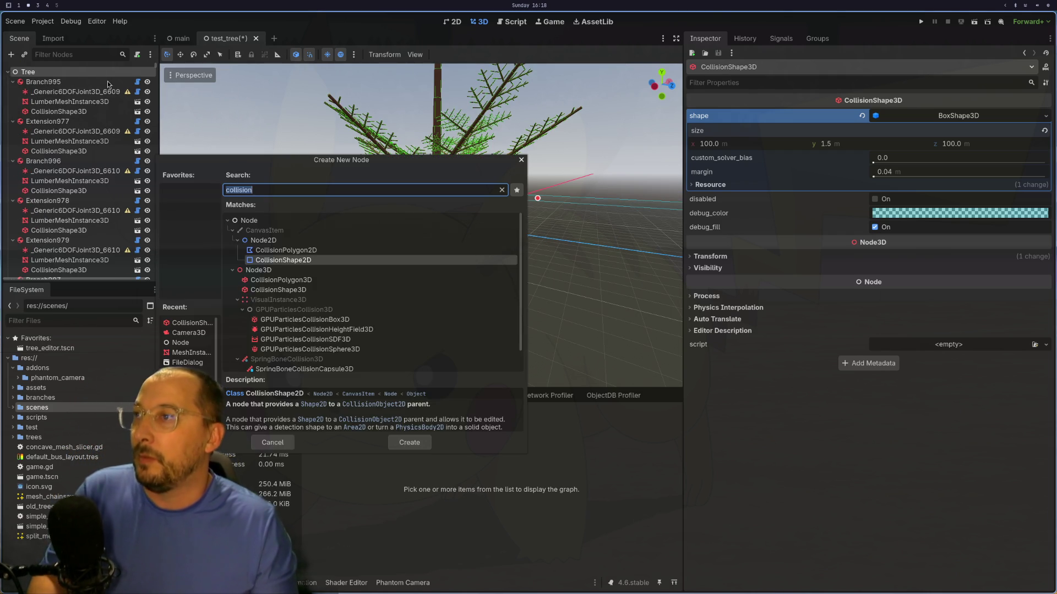
text(camera)
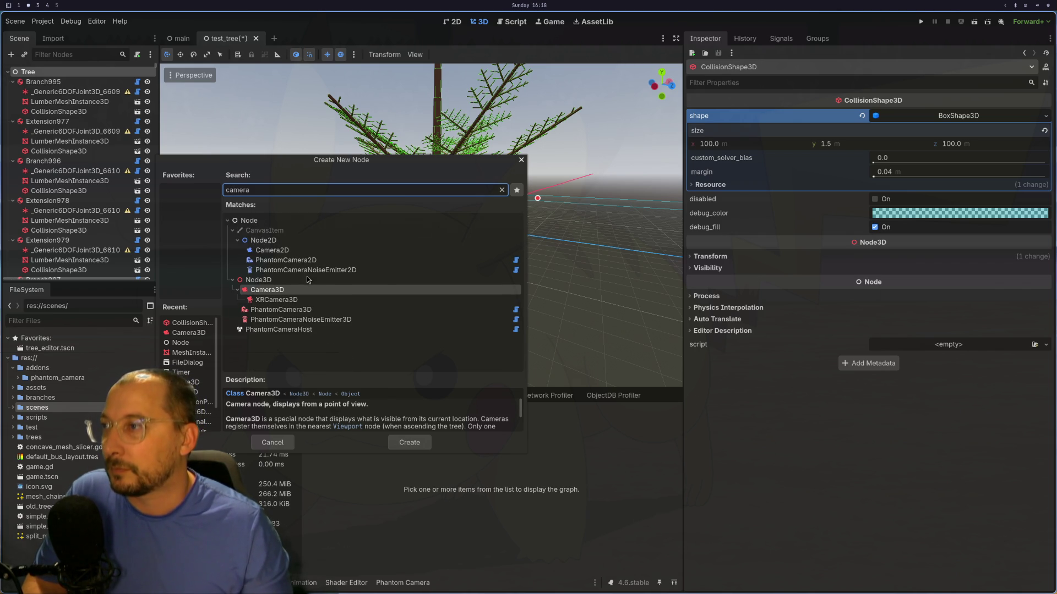
double_click(312, 290)
scroll(410, 286, up, 8)
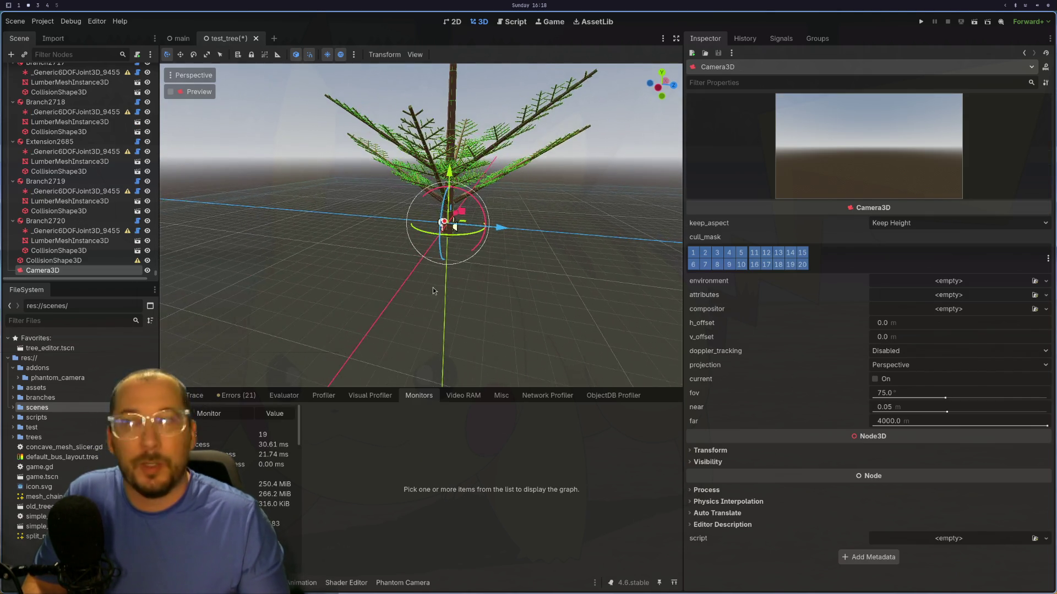
Move the camera back and 13 m above the tree to frame it, then save and run
drag(528, 242, 658, 286)
scroll(595, 267, down, 6)
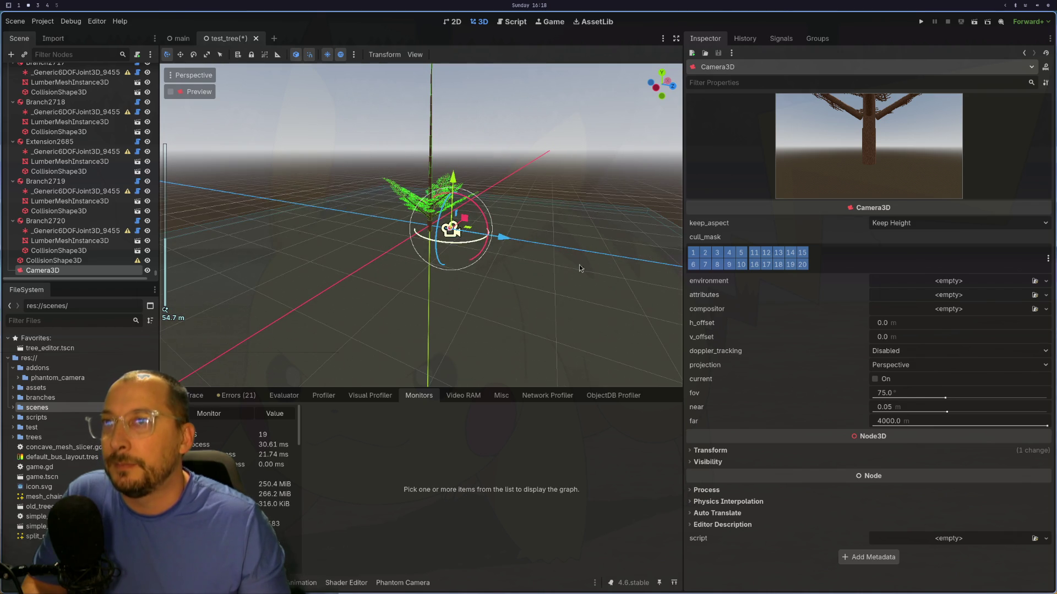
drag(541, 254, 642, 269)
mouse_move(571, 293)
mouse_down()
mouse_move(554, 290)
mouse_move(524, 319)
mouse_move(497, 325)
mouse_move(543, 287)
mouse_up()
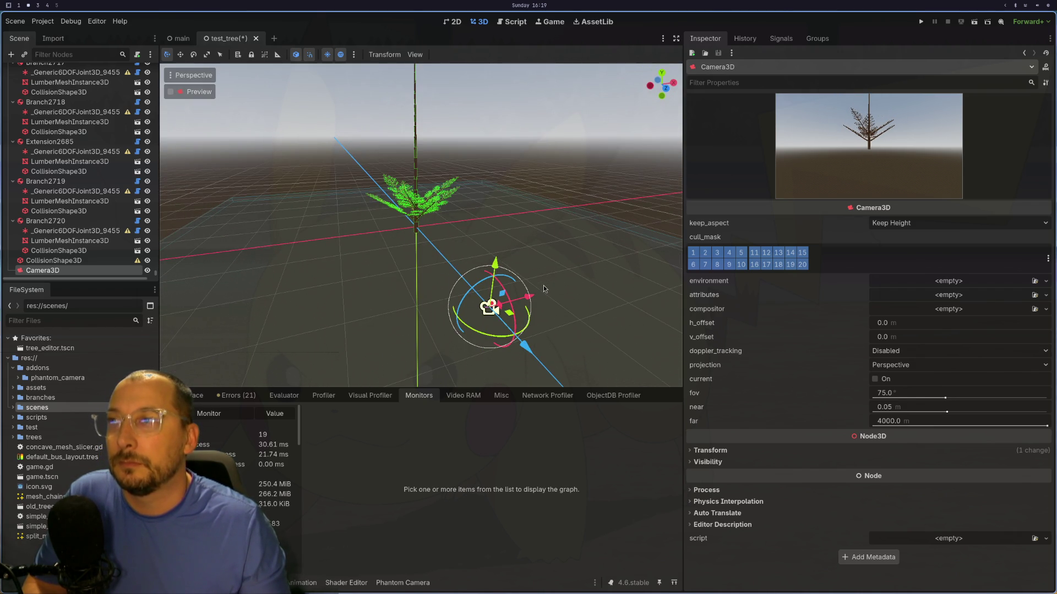
drag(497, 259, 491, 137)
click(974, 22)
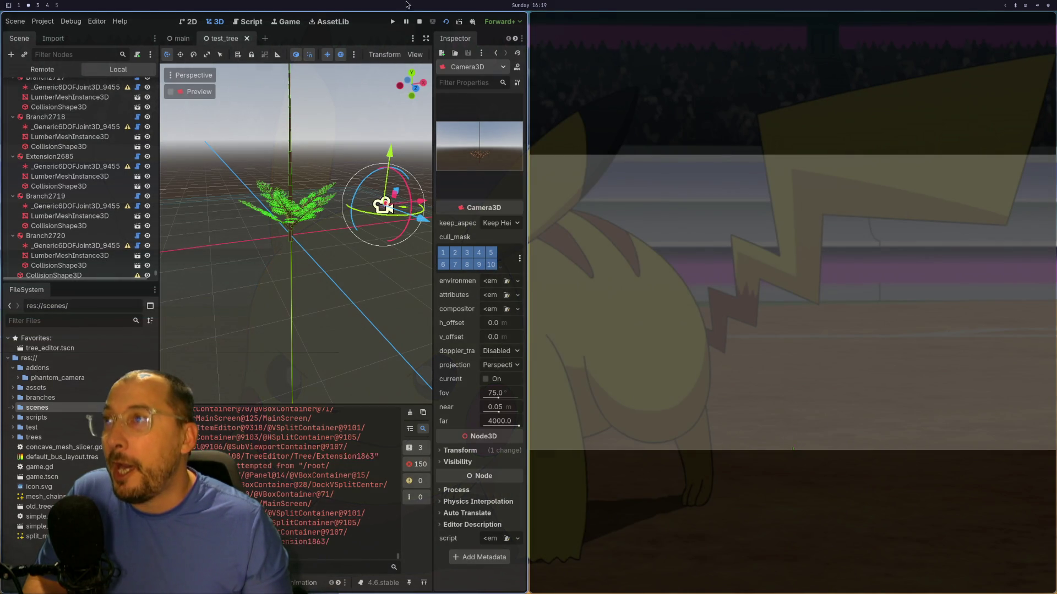
Stop the running scene, clear the Output log, and review the Debugger's Errors list and stack trace
click(419, 22)
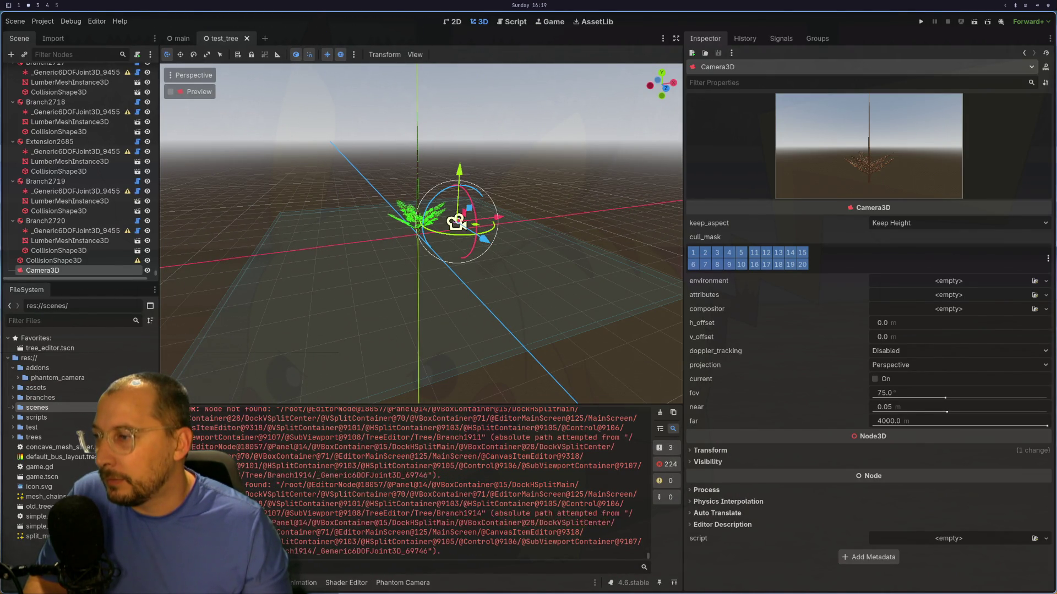
click(660, 413)
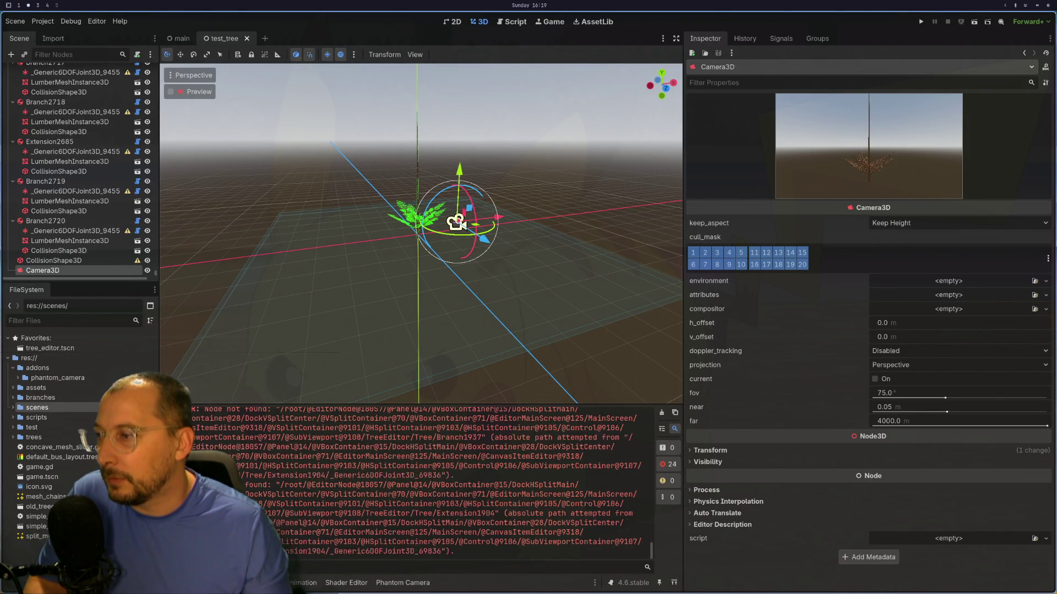
click(228, 583)
click(223, 394)
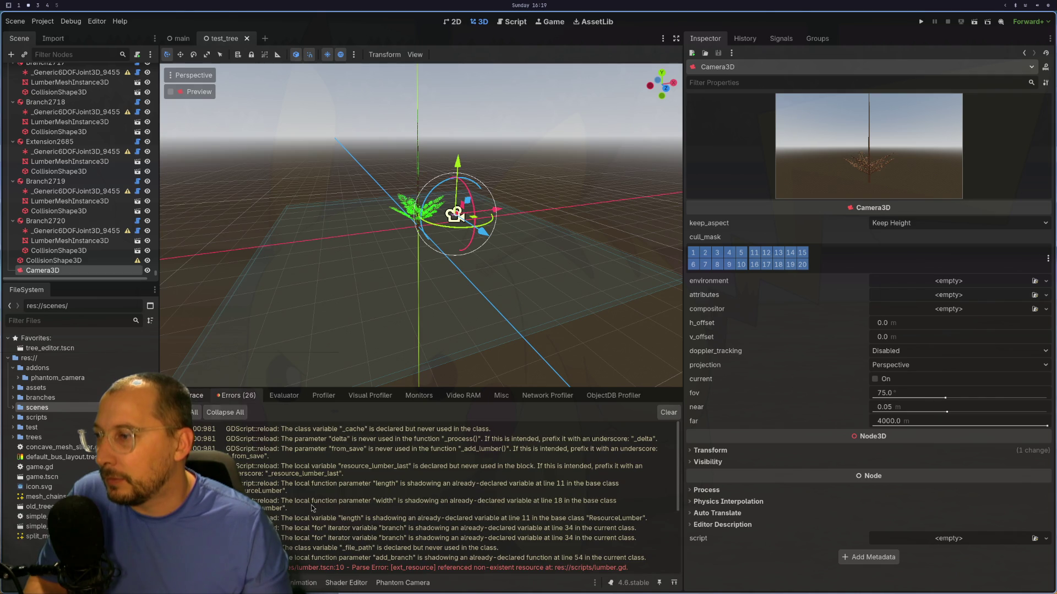
scroll(324, 514, down, 5)
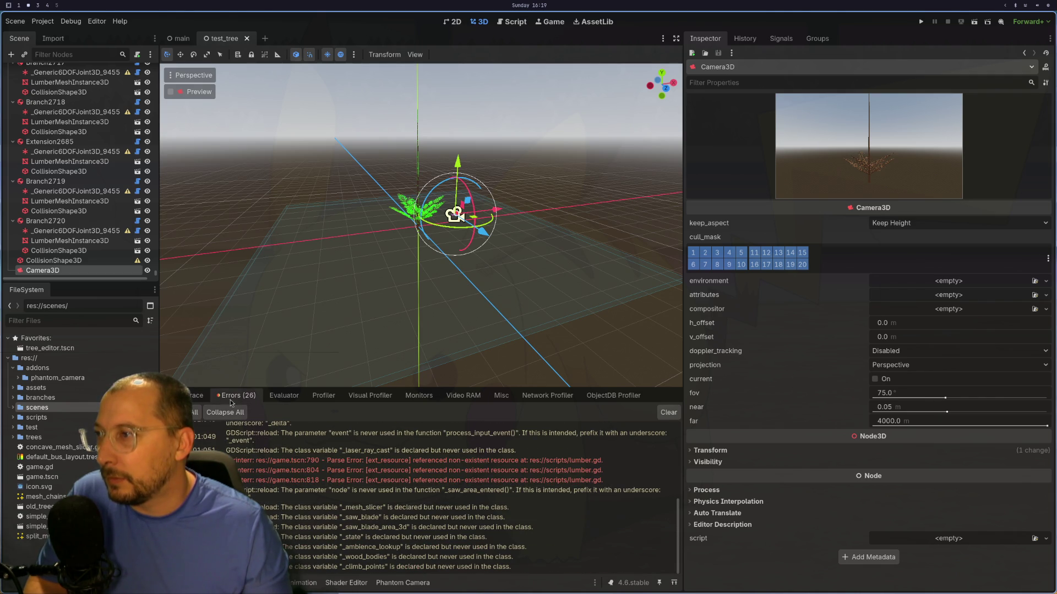
click(193, 395)
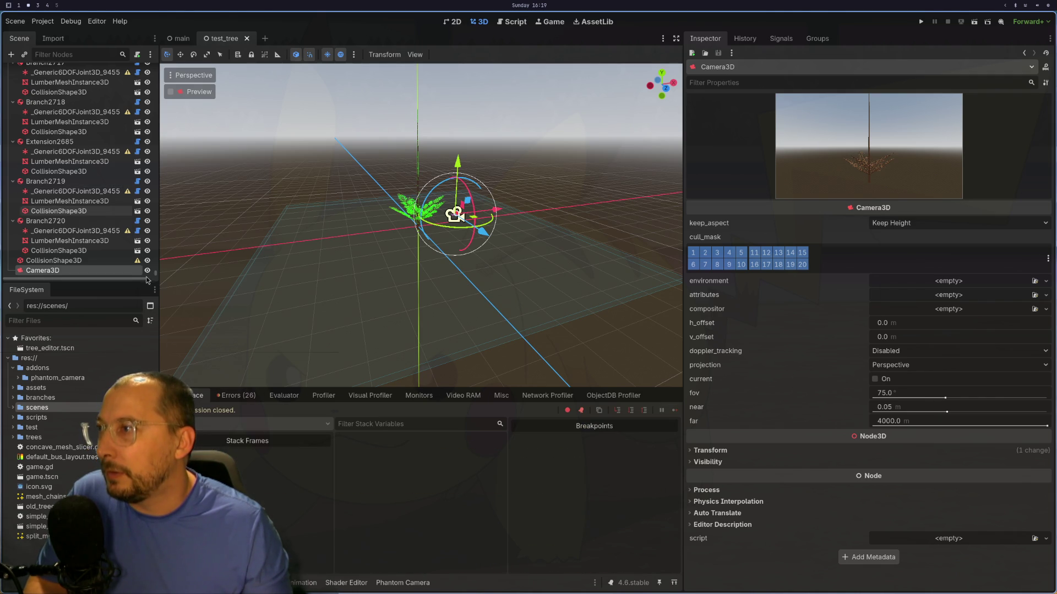
Select the Tree root, then Branch995 to inspect its tree9.res resource and lumber.gd script
scroll(110, 220, up, 3)
drag(156, 272, 150, 51)
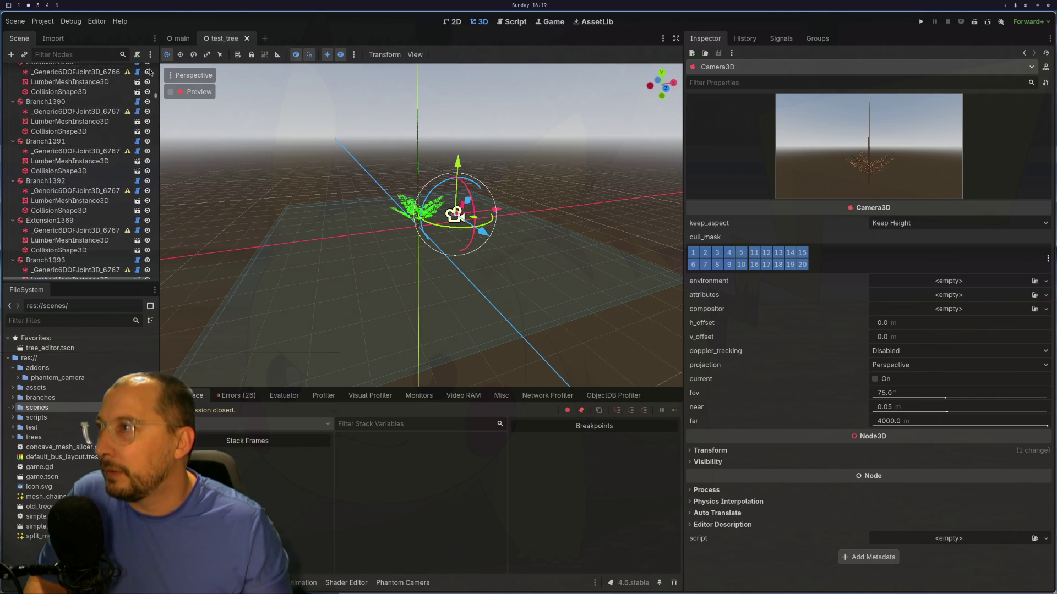
click(68, 70)
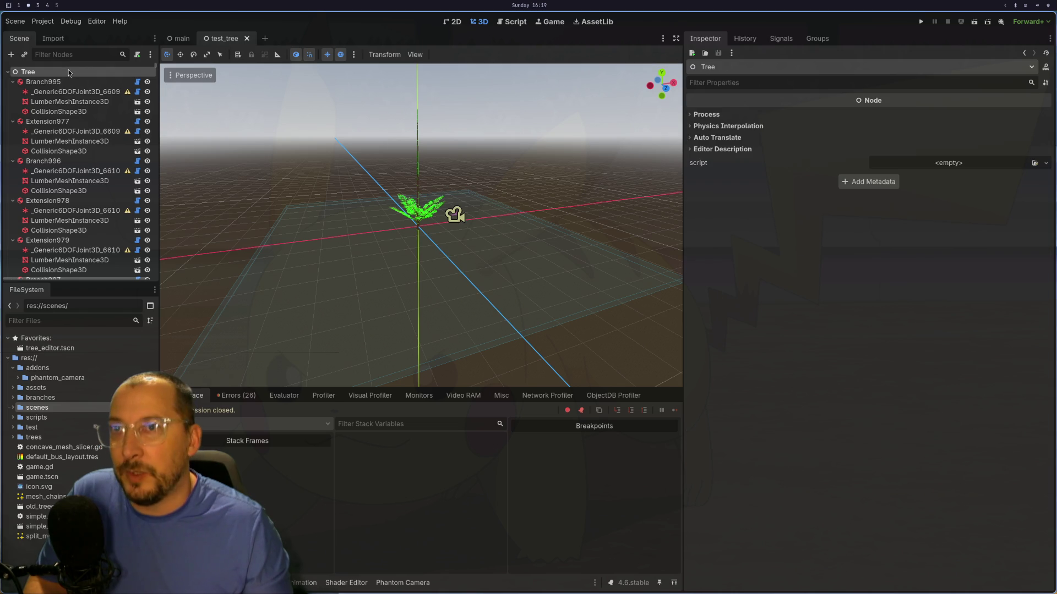
click(73, 82)
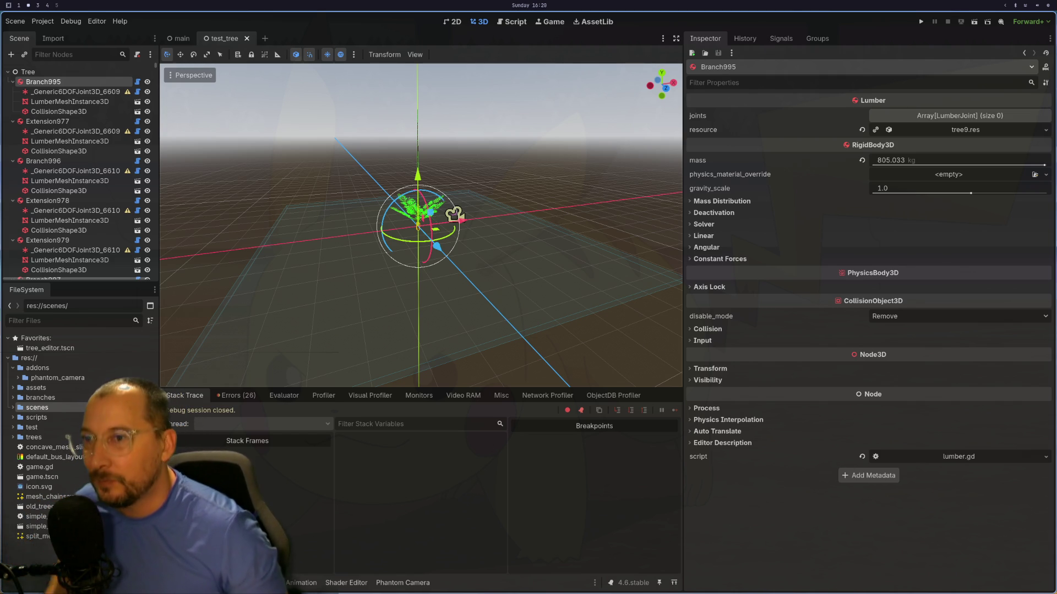
scroll(332, 233, up, 5)
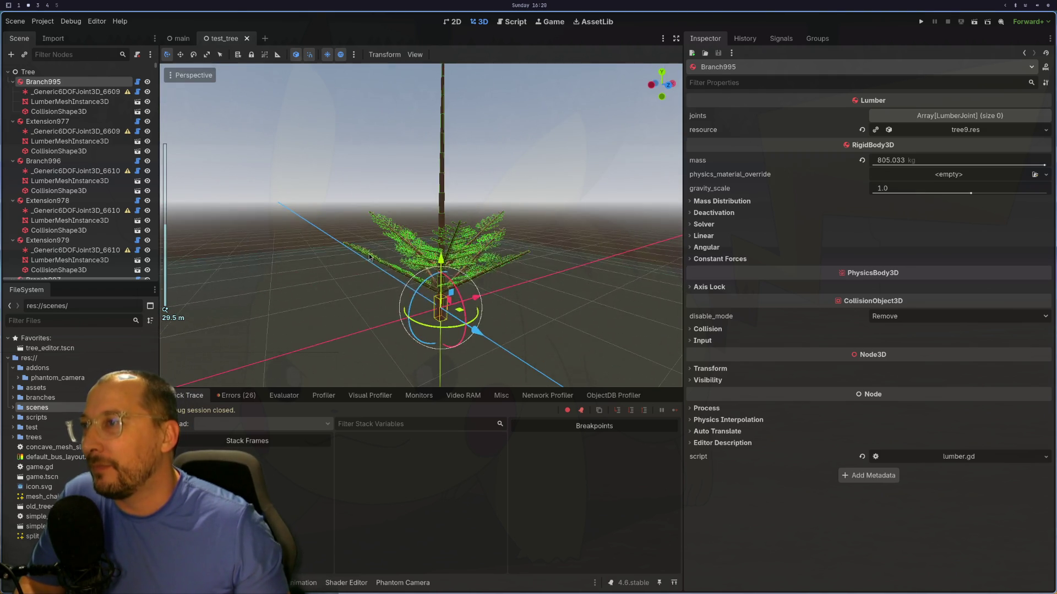
scroll(368, 245, up, 6)
drag(338, 237, 292, 248)
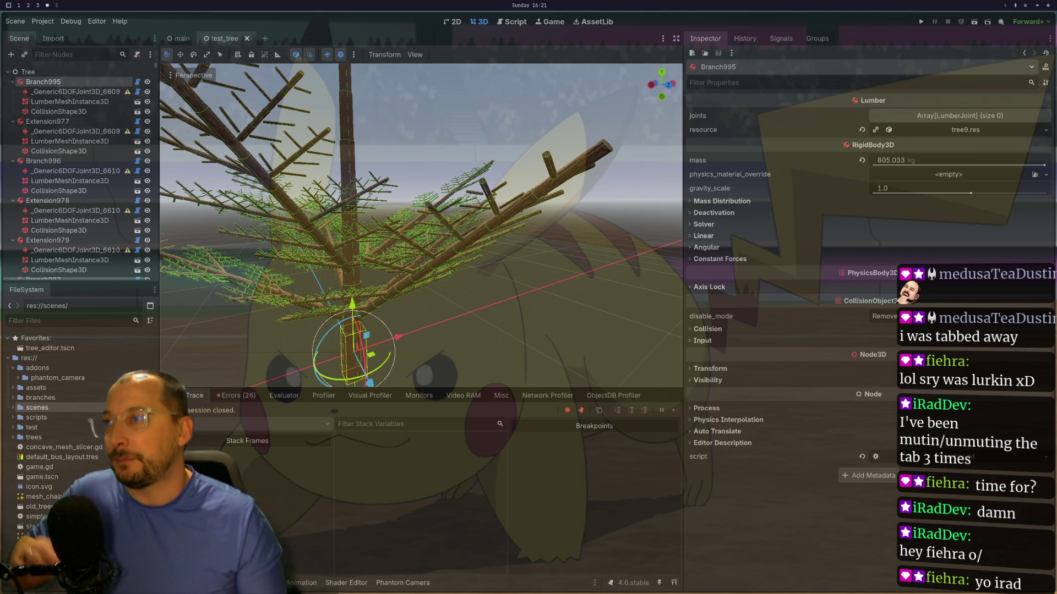
scroll(540, 231, down, 10)
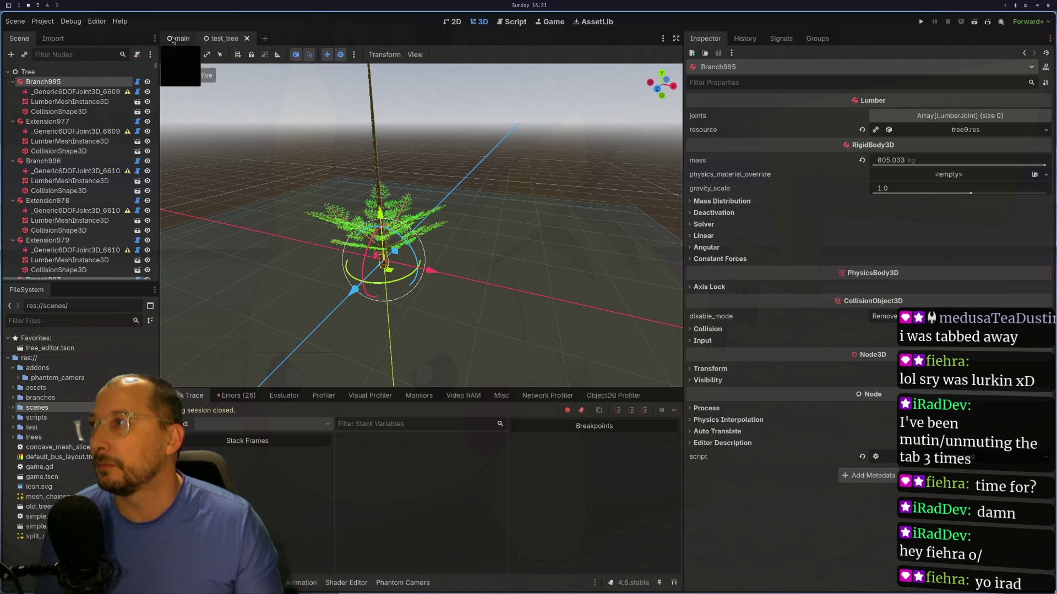
click(172, 39)
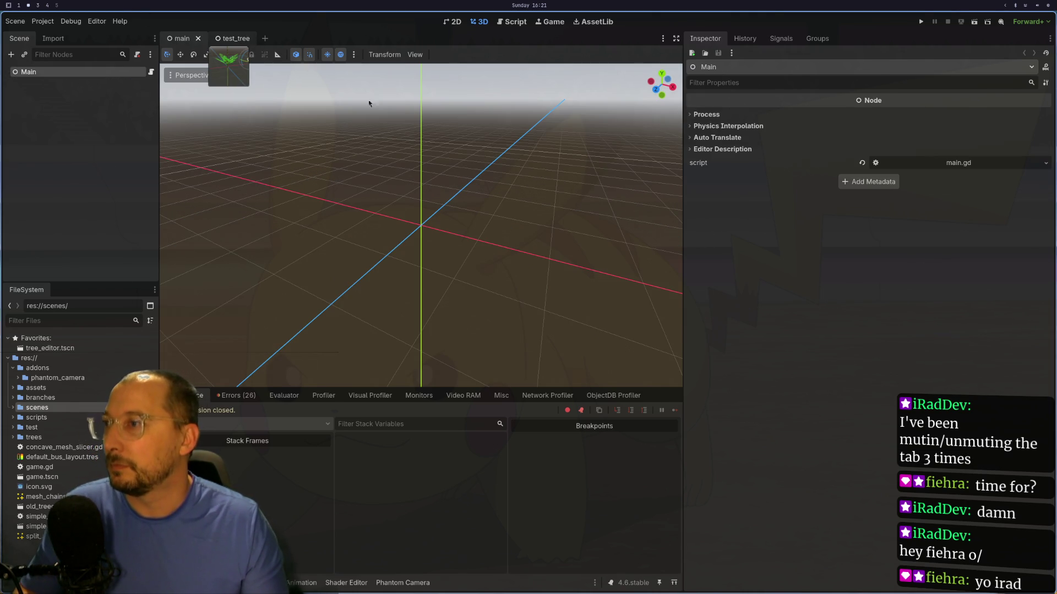
Switch workspaces and bring up the btop system monitor over Godot's main scene
key(super+1)
key(super+2)
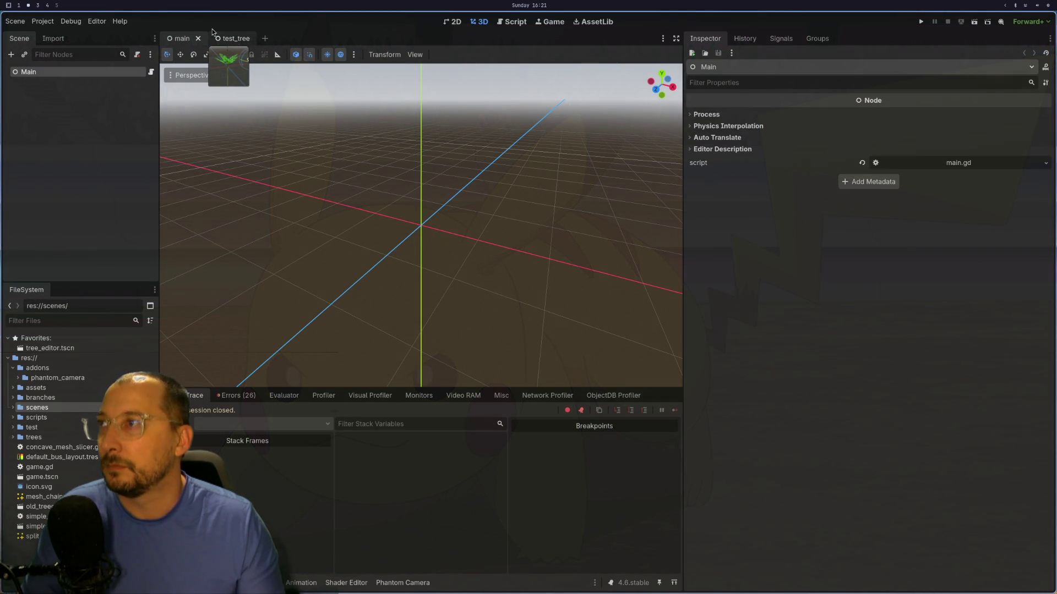
click(1053, 4)
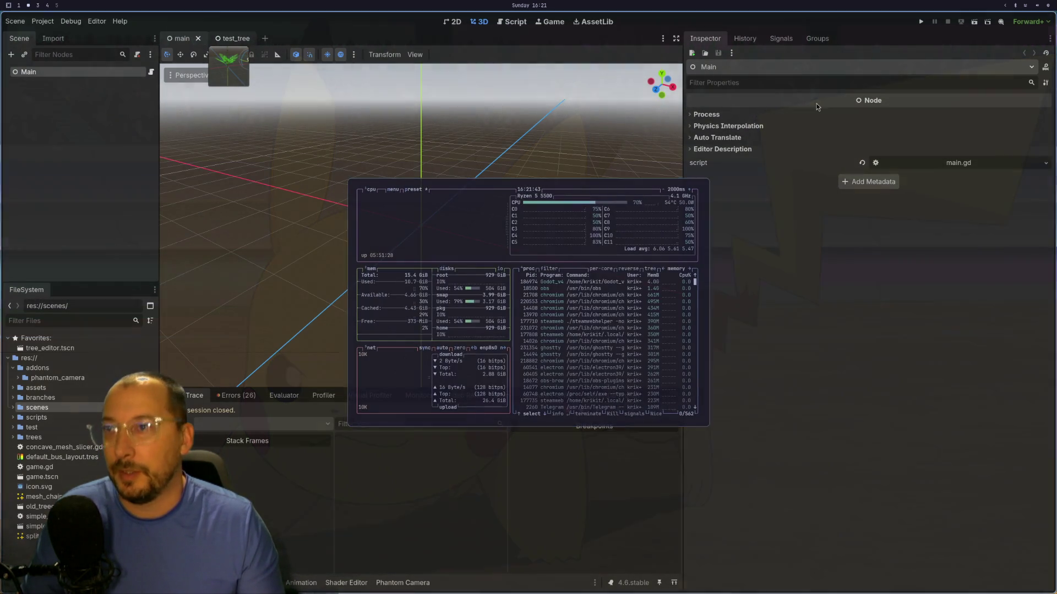
Select the Godot process in btop, then relaunch Godot 4.6 from the launcher via 'godo'
click(565, 285)
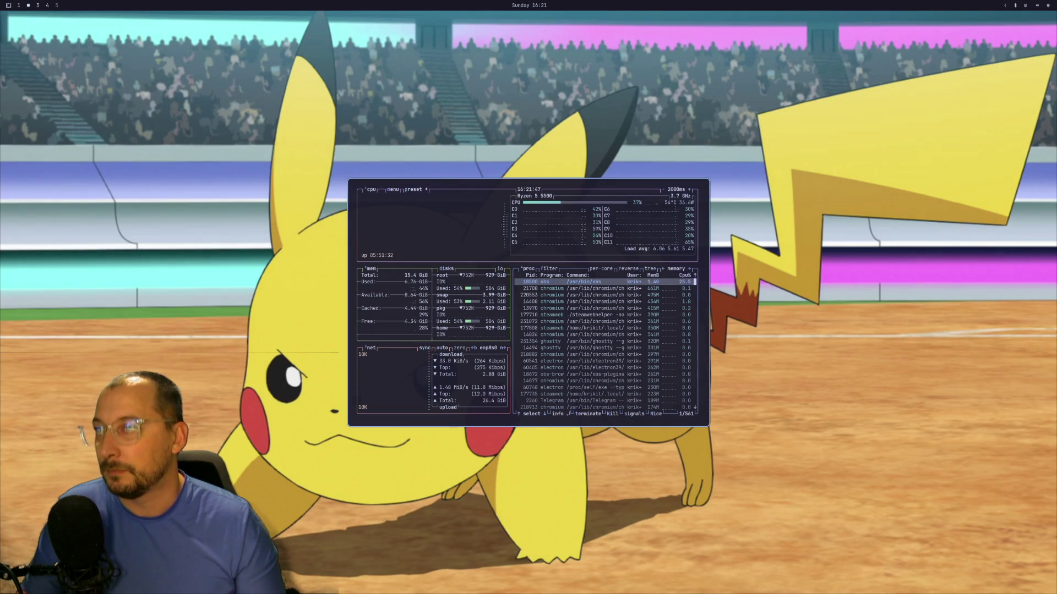
key(super+space)
text(godo)
key(Return)
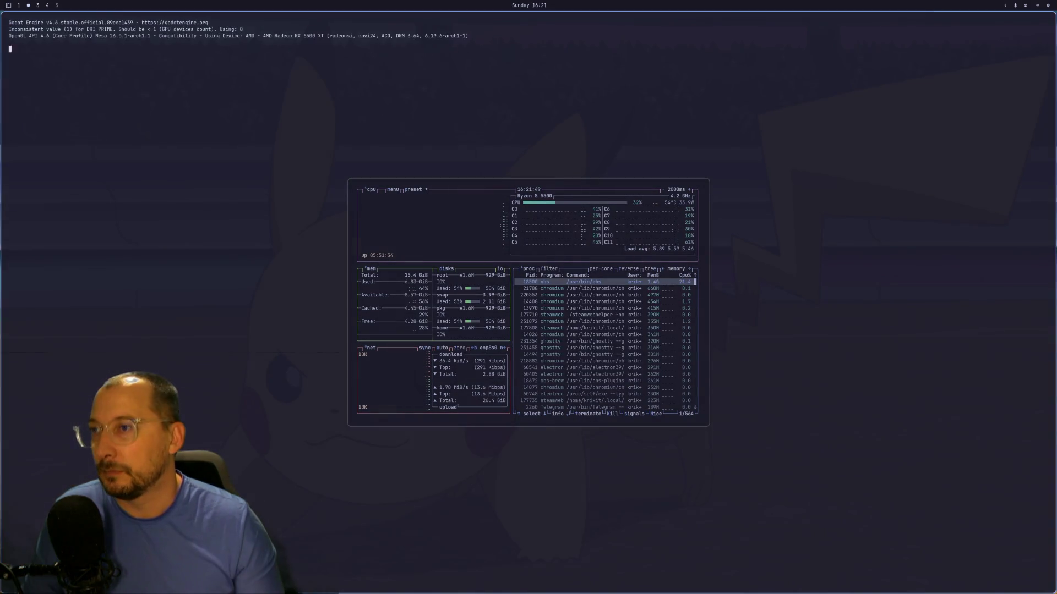
key(Down)
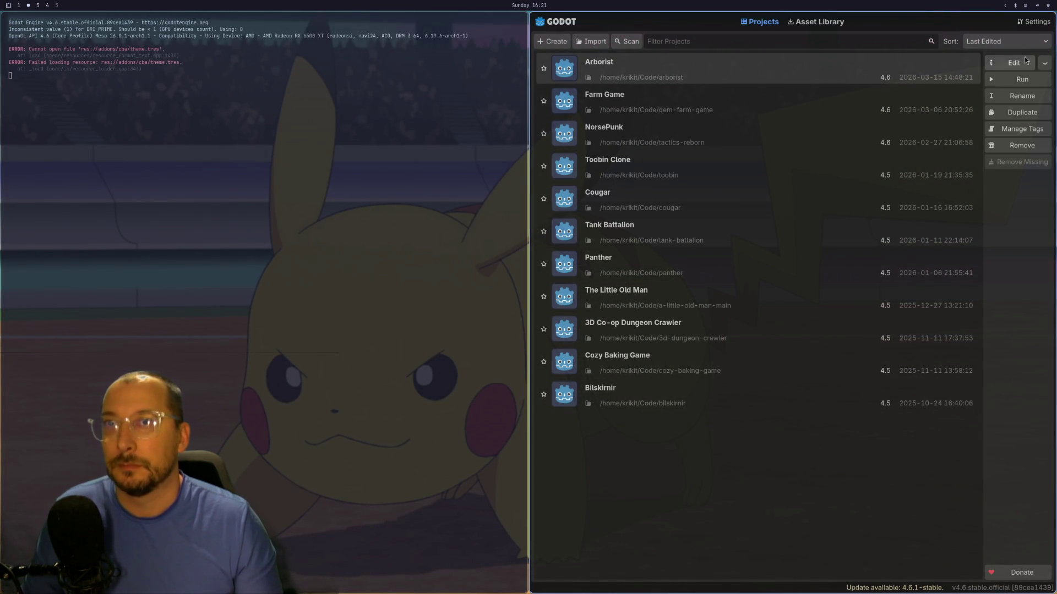
Open the Arborist project in the editor from the Project Manager
key(Return)
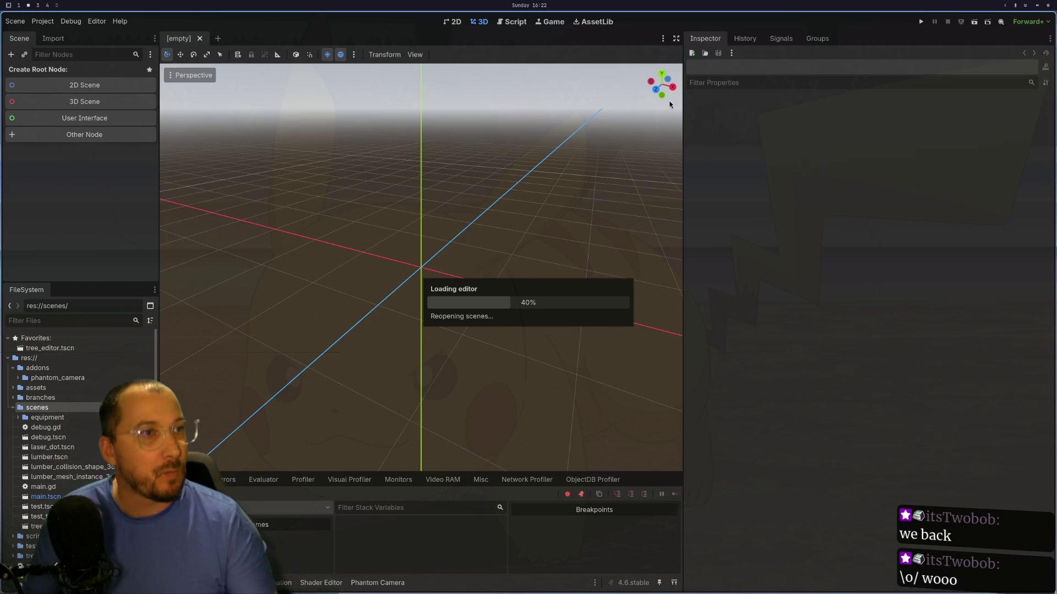
Switch workspaces while the Arborist editor loads, then bring up the btop system monitor
key(super+4)
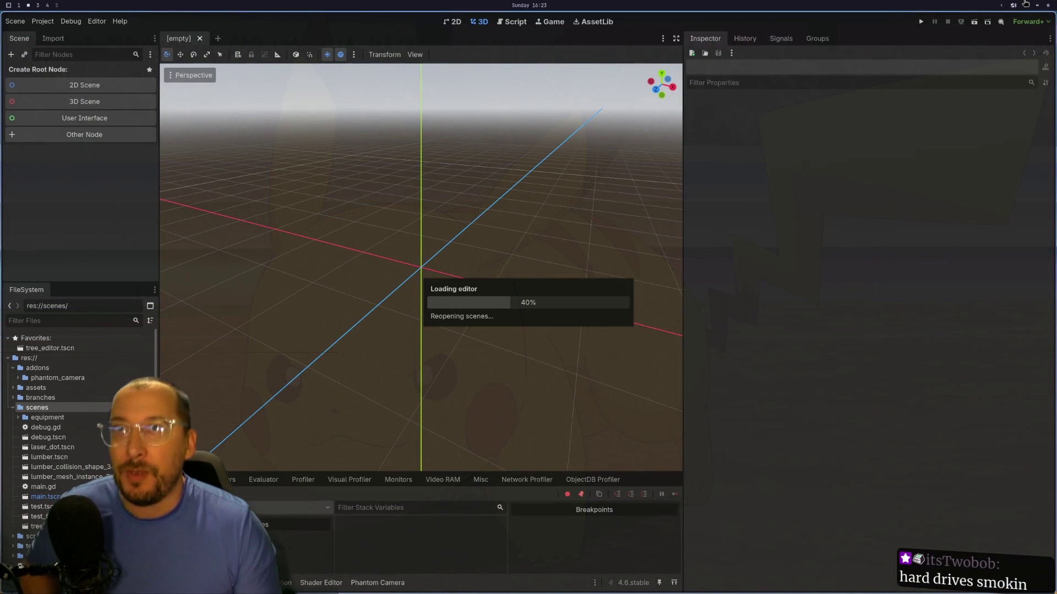
click(1044, 11)
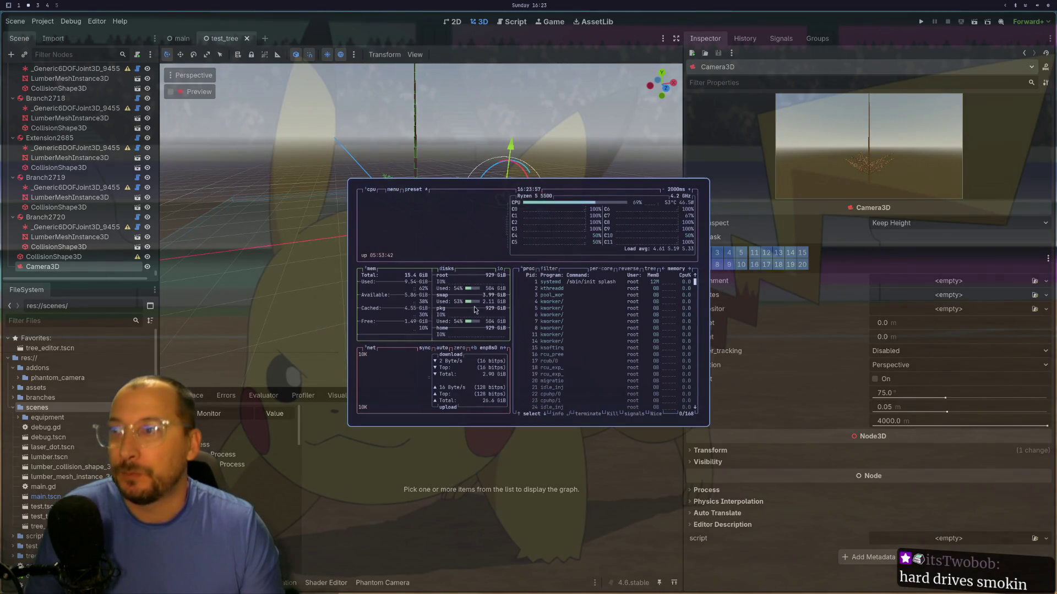
Close btop and the test_tree scene tab, then select tree_editor.tscn in the FileSystem dock
key(q)
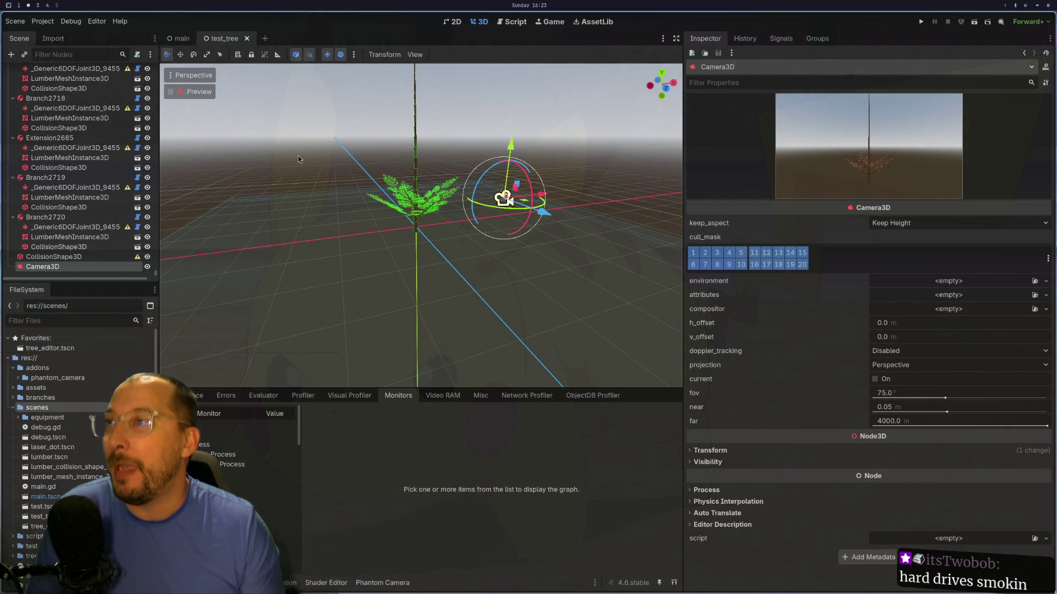
click(246, 39)
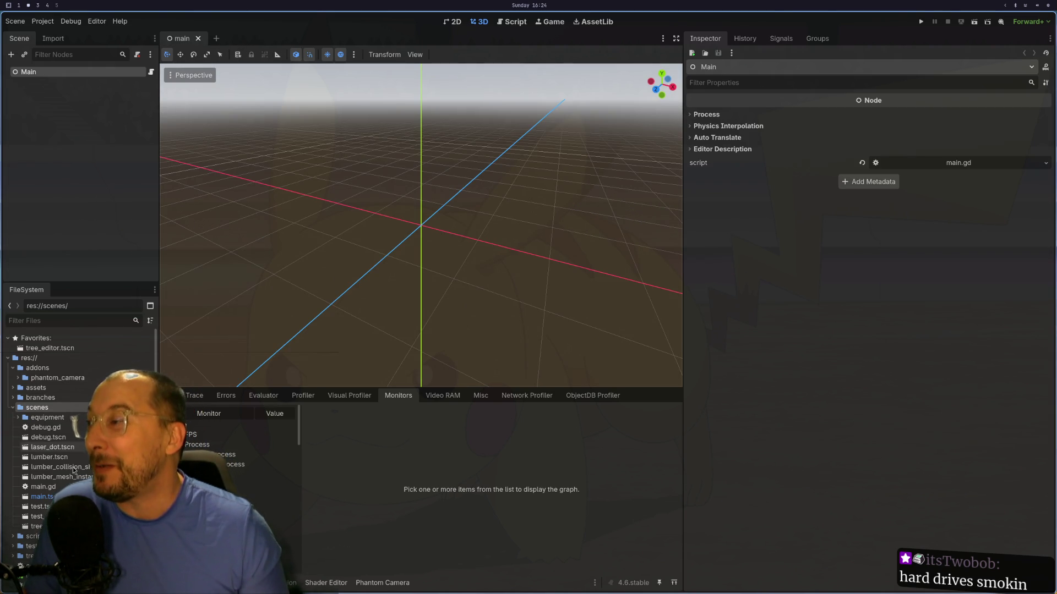
click(37, 527)
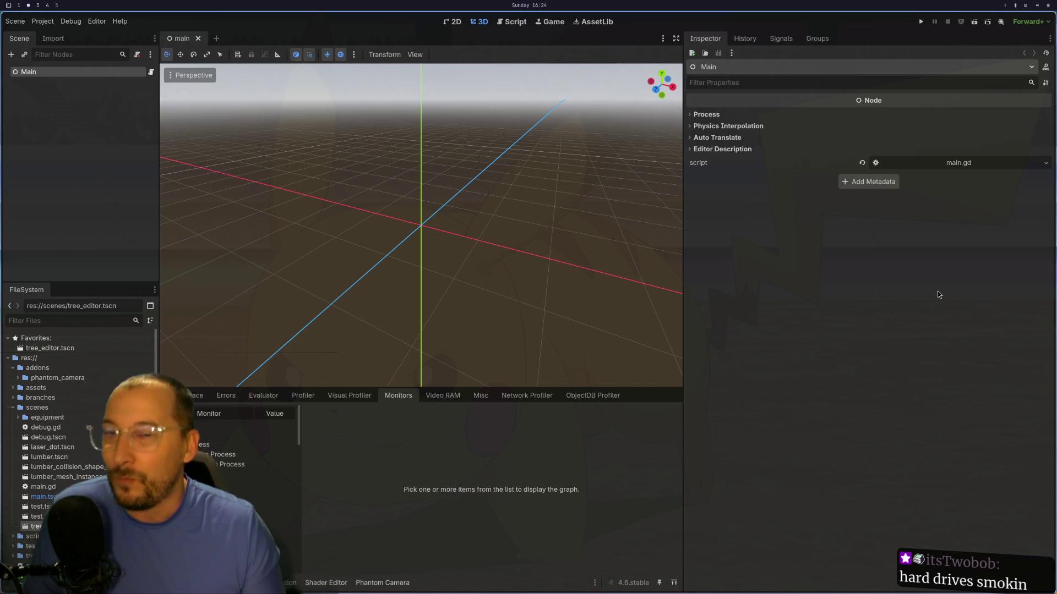
key(super+4)
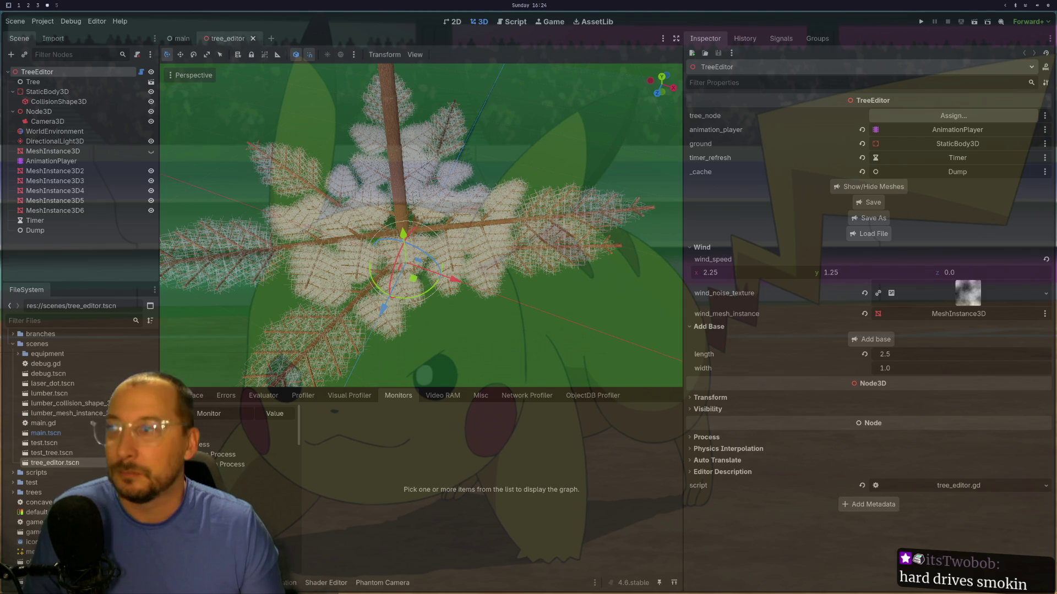
Make the Tree instance local via its context menu, then select the TreeEditor root node
key(super+2)
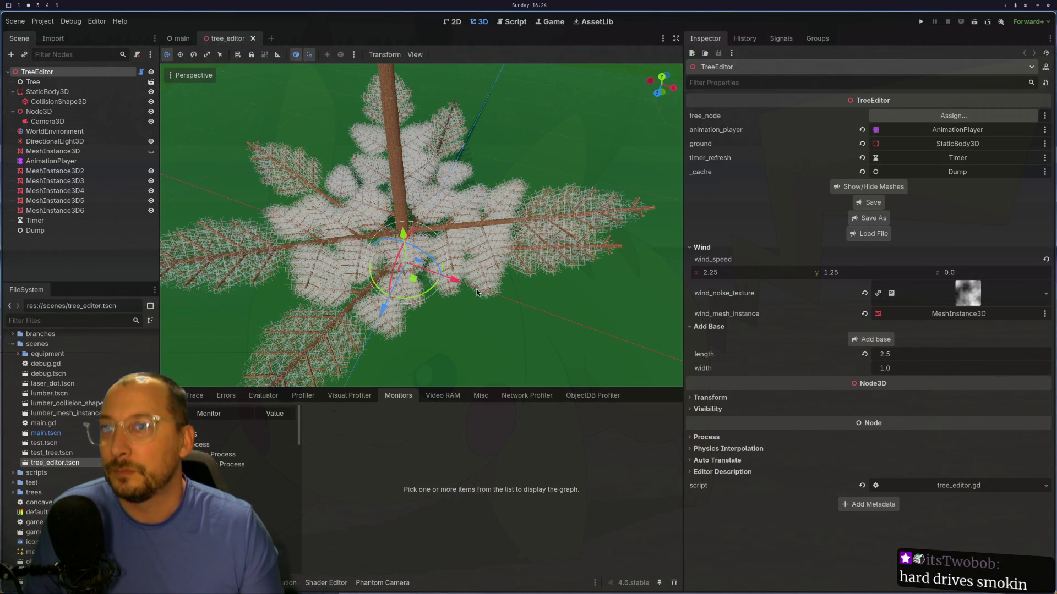
right_click(71, 82)
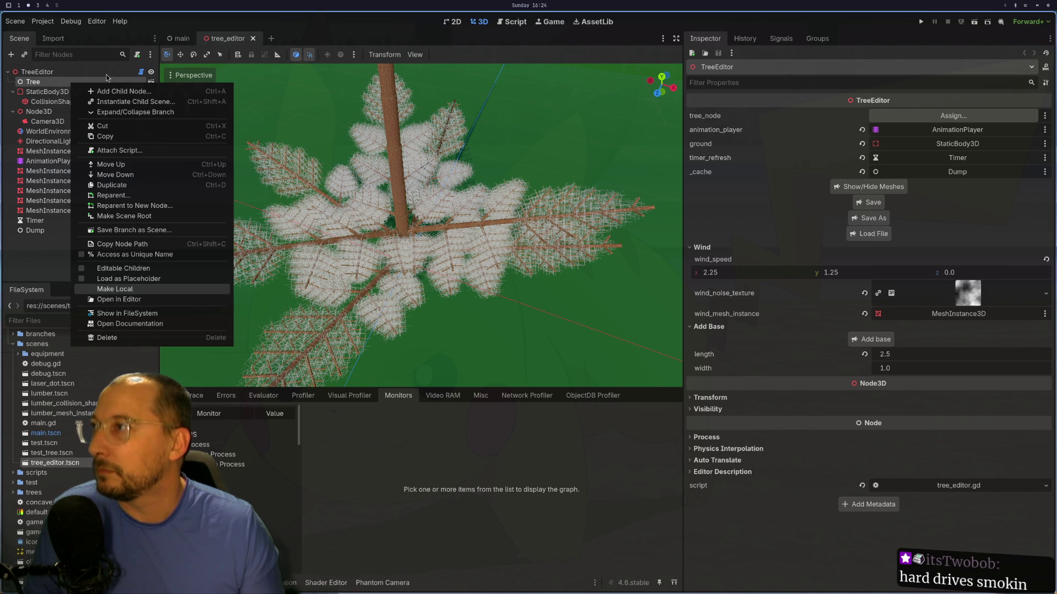
key(Return)
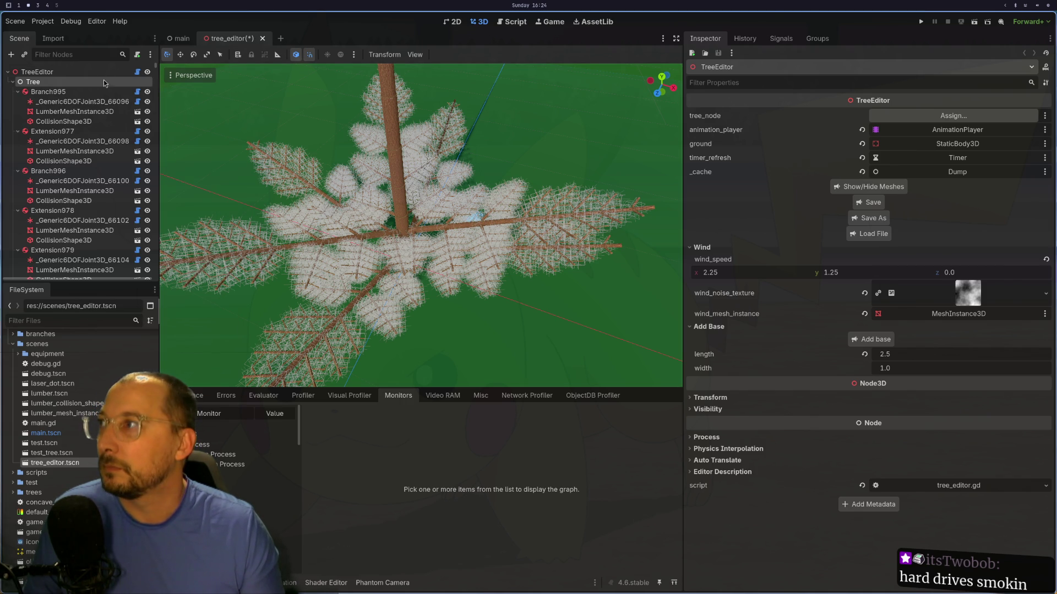
click(85, 74)
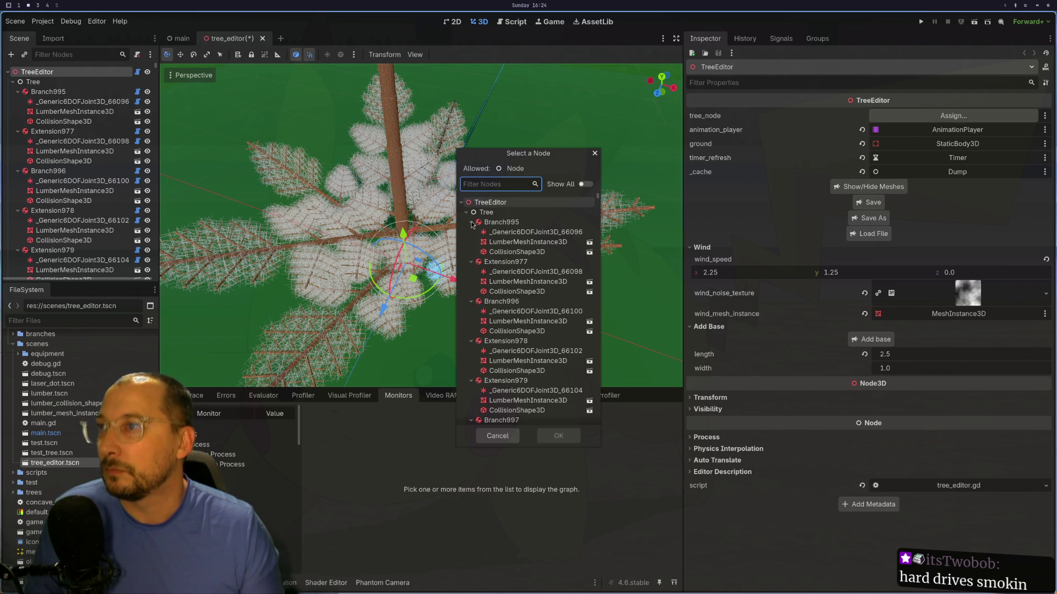
Set the TreeEditor's tree_node to Tree, save the tree_editor scene, and close its tab
click(532, 213)
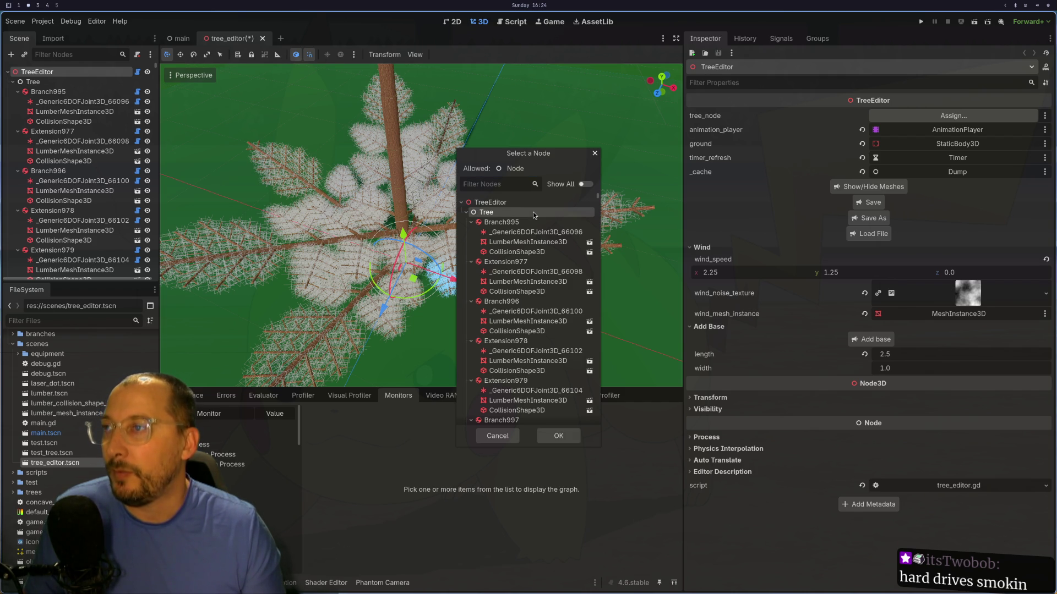
click(565, 435)
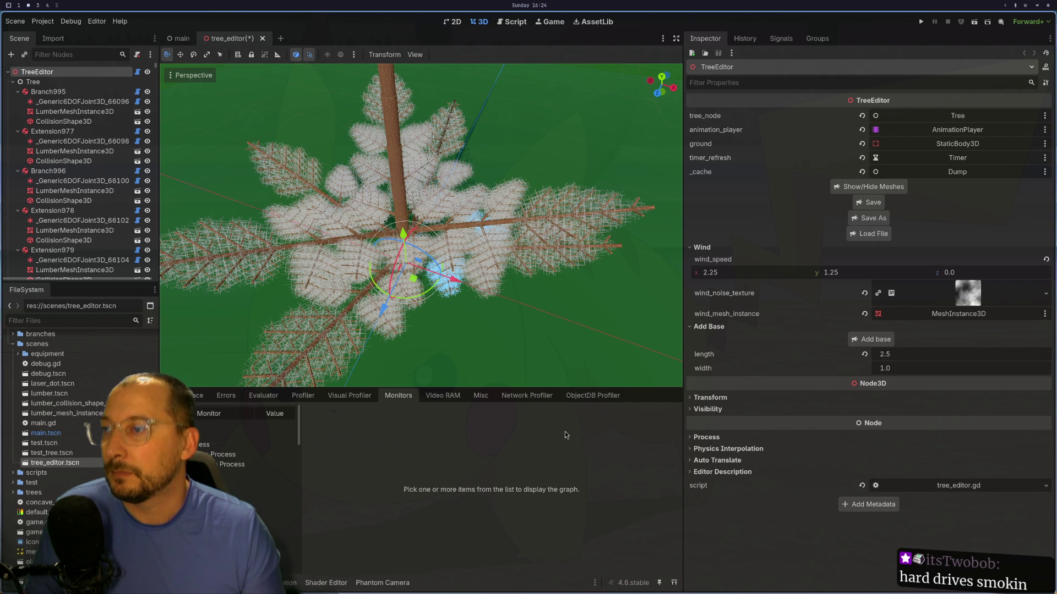
click(295, 53)
key(ctrl+s)
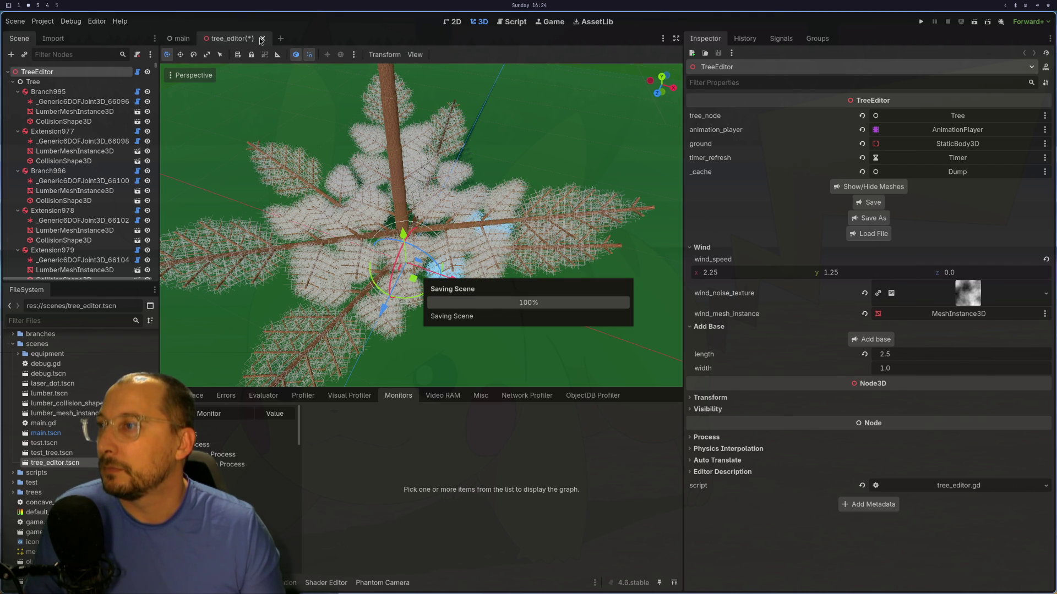
click(252, 38)
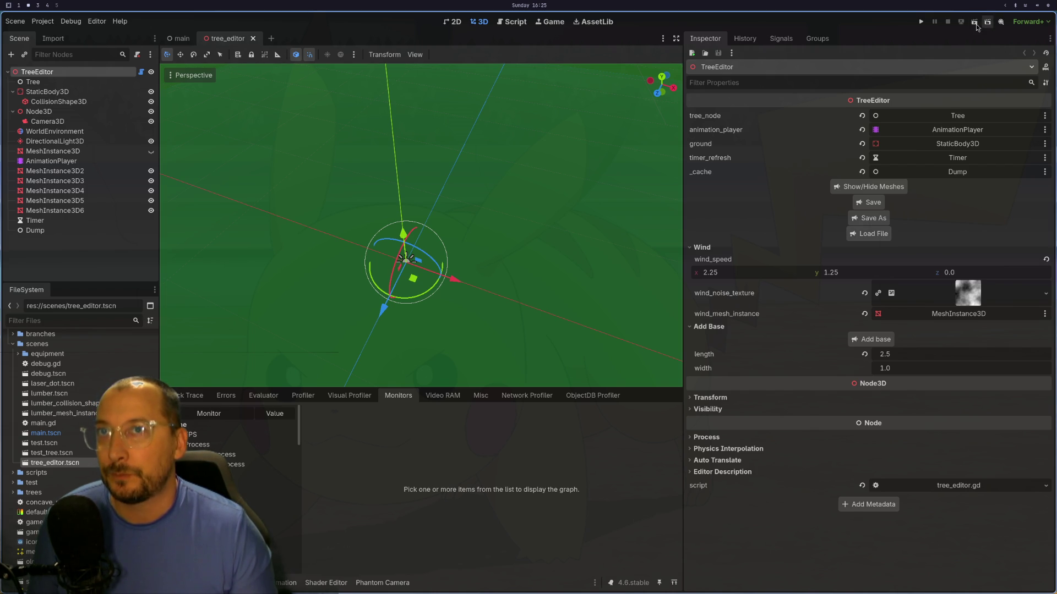
In FileSystem, collapse the scenes folder and expand trees to list the saved tree files
scroll(39, 472, up, 4)
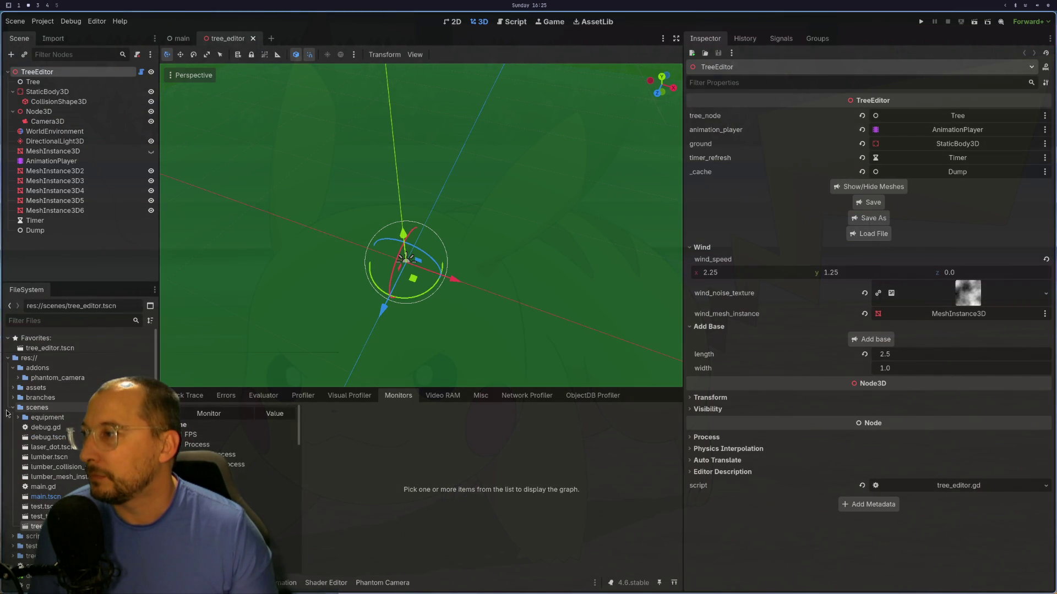
click(12, 408)
click(12, 437)
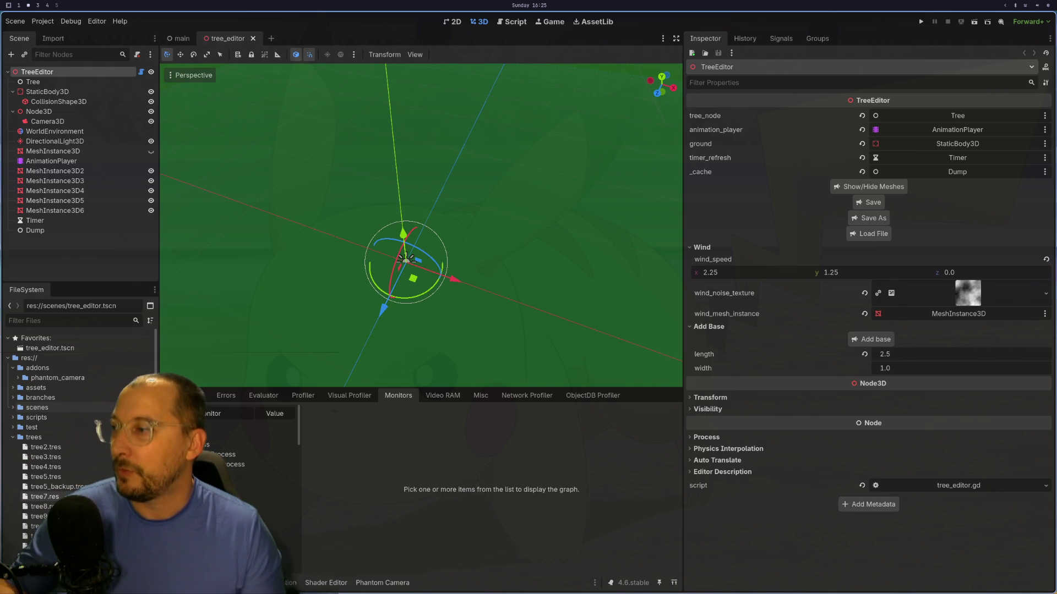
In Neovim, point the _load_file path on line 80 to res://trees/tree11.res and save
key(super+1)
click(279, 179)
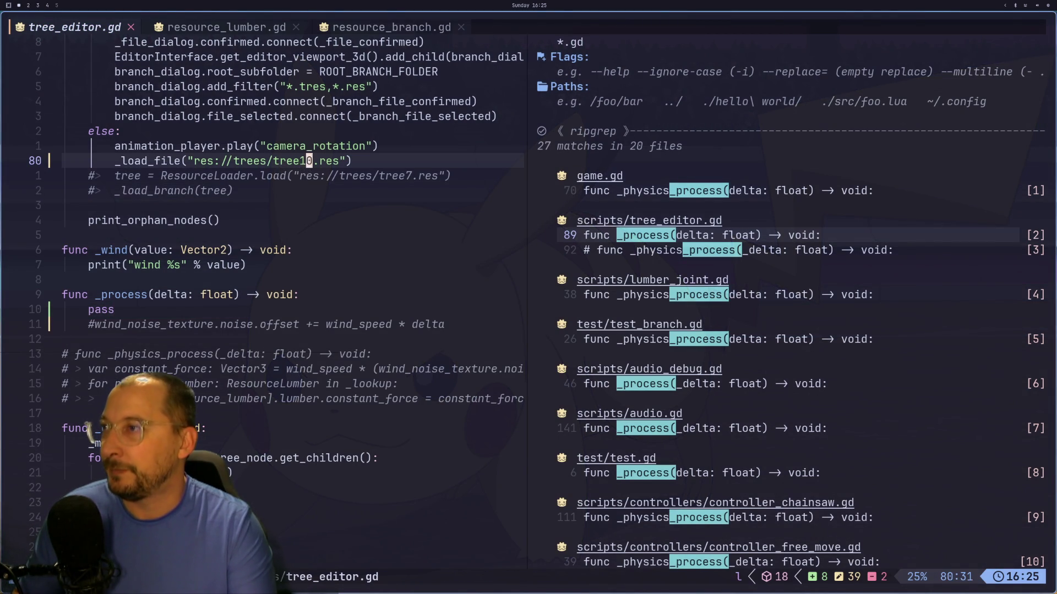
text(:w)
key(Return)
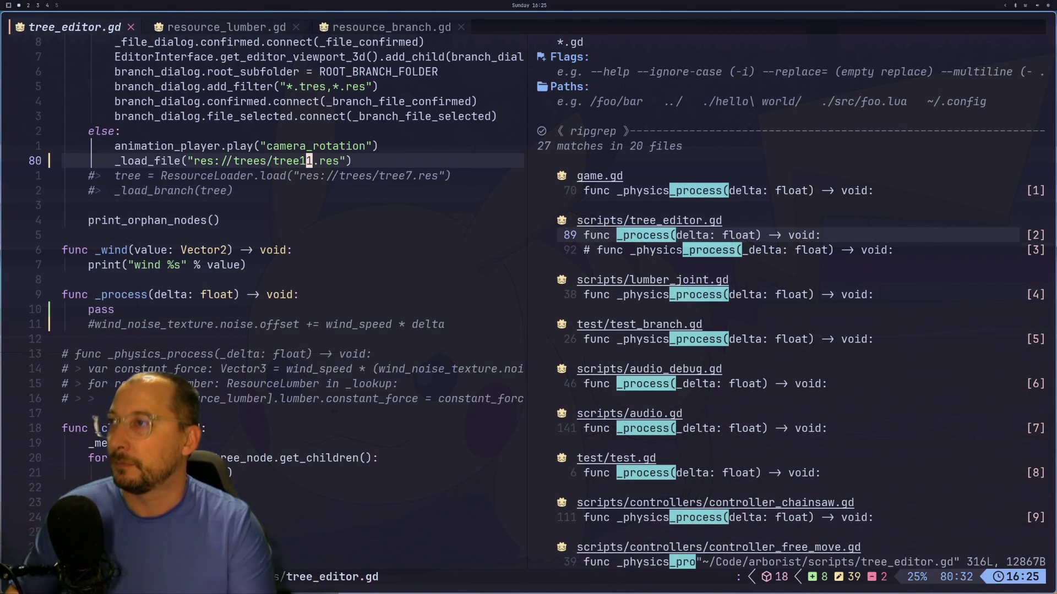
key(super+2)
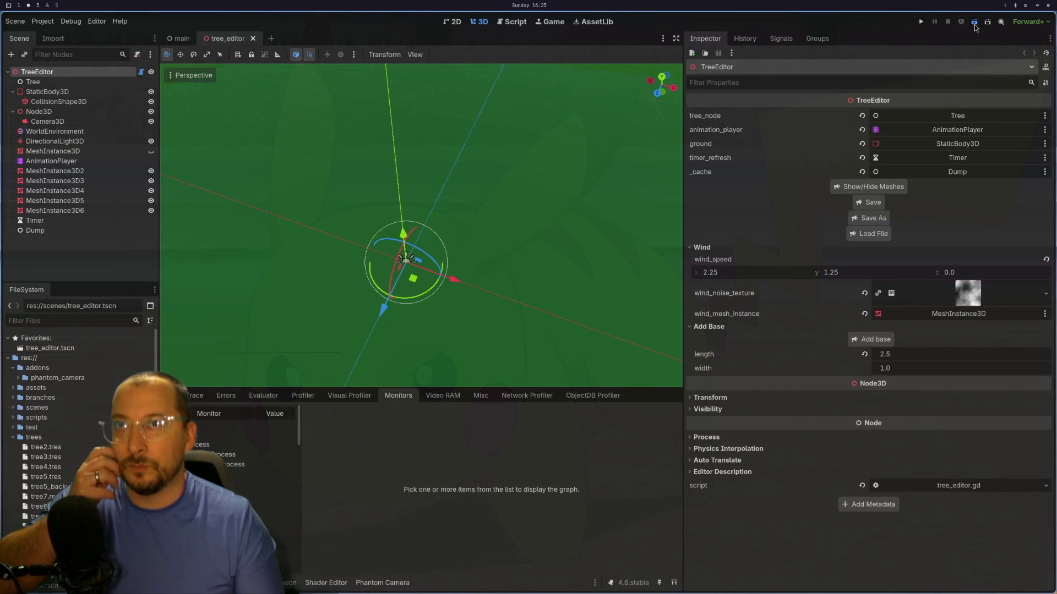
Run the tree_editor scene and tile the game window beside the editor
click(974, 24)
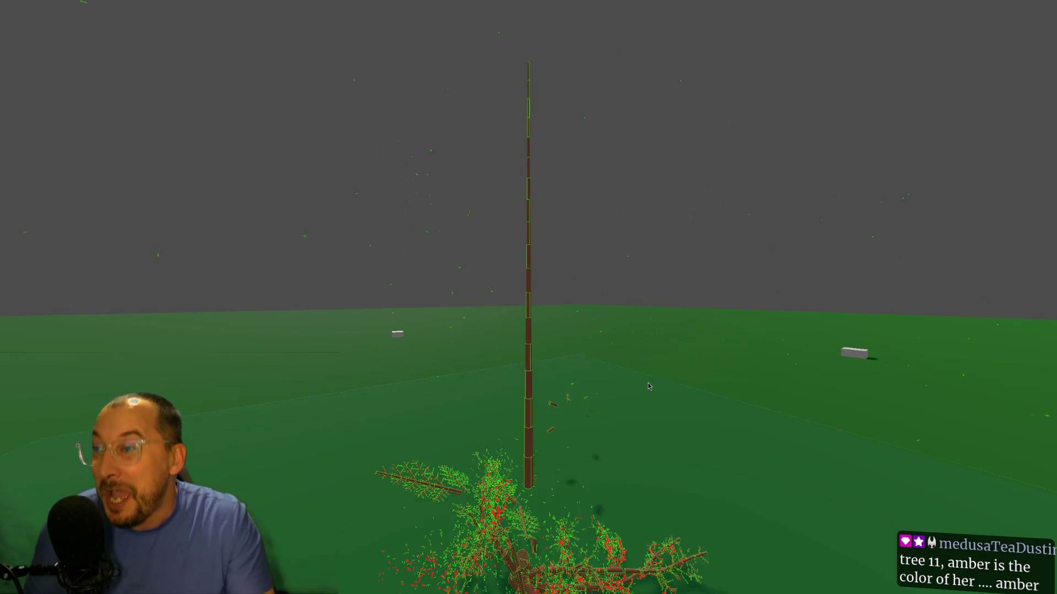
key(super+f)
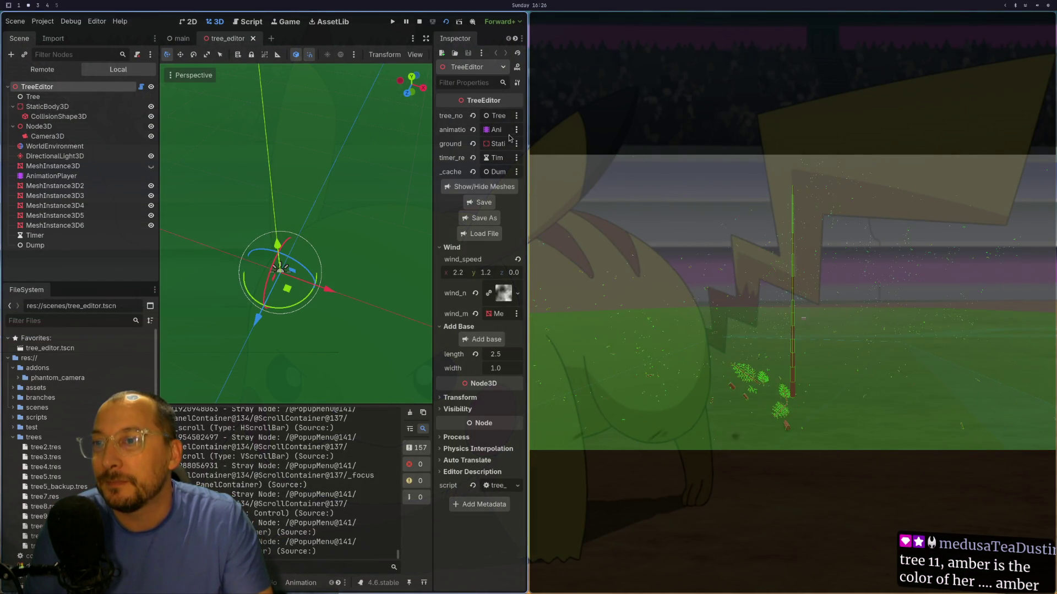
Stop the game and uncheck Visible Collision Shapes in the Debug menu
click(420, 22)
click(86, 21)
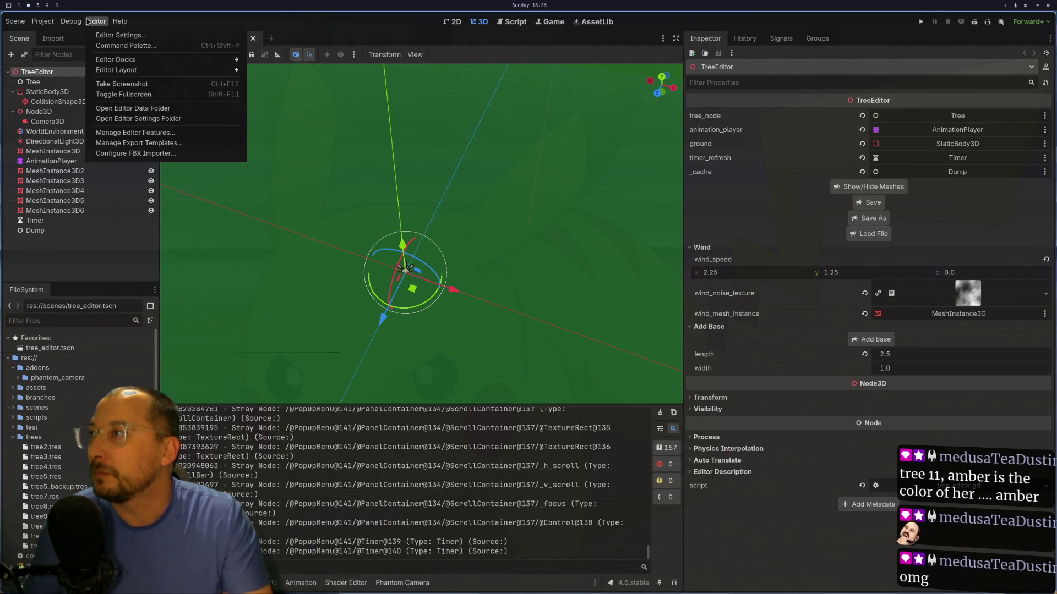
mouse_move(81, 23)
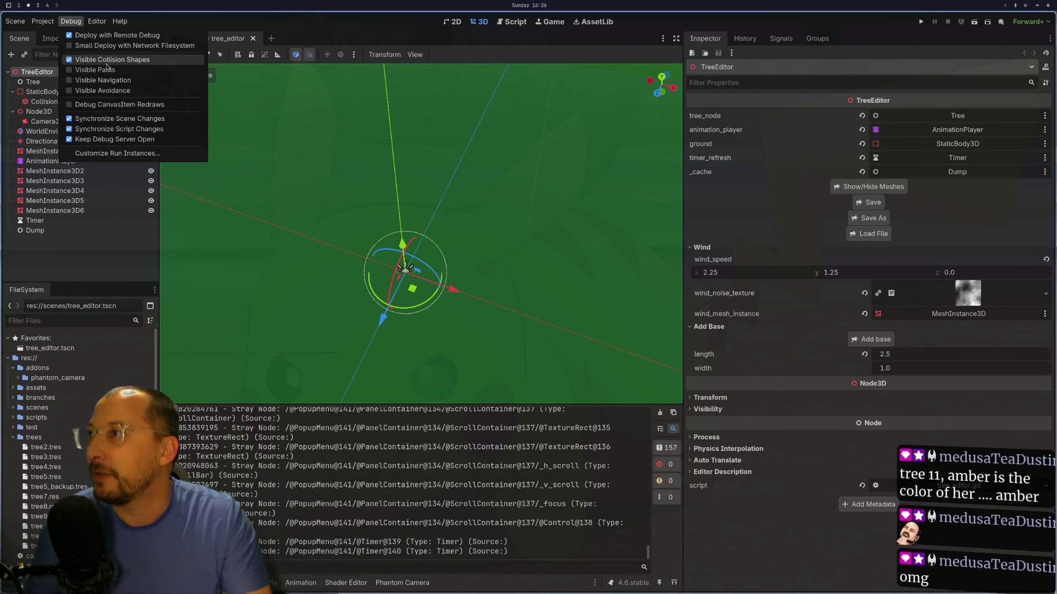
click(971, 27)
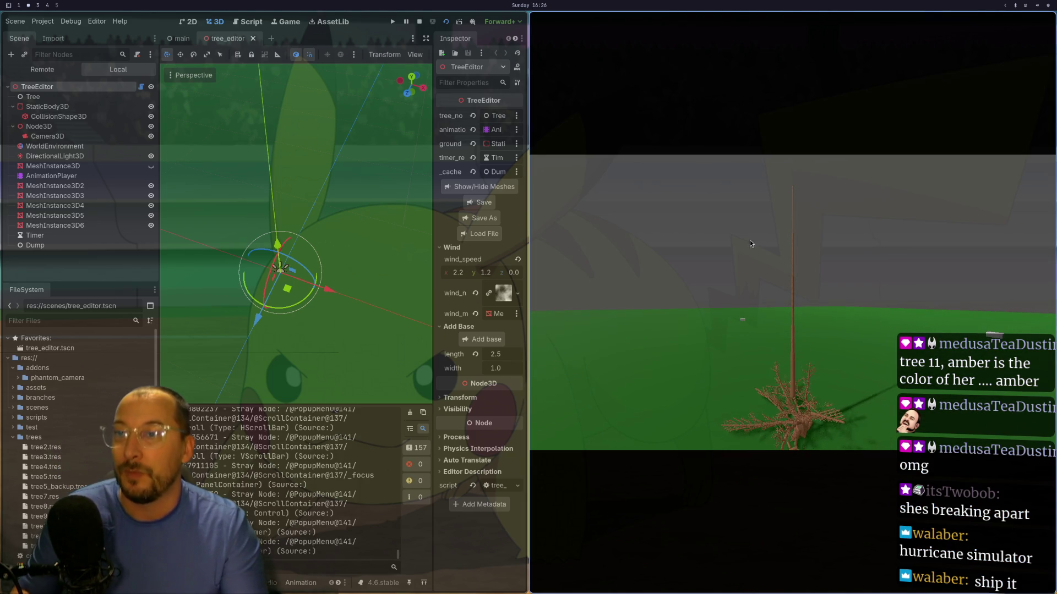
Change tree11 to tree19 in the script's load path, save, and rerun the scene
key(F8)
key(super+1)
text(s9)
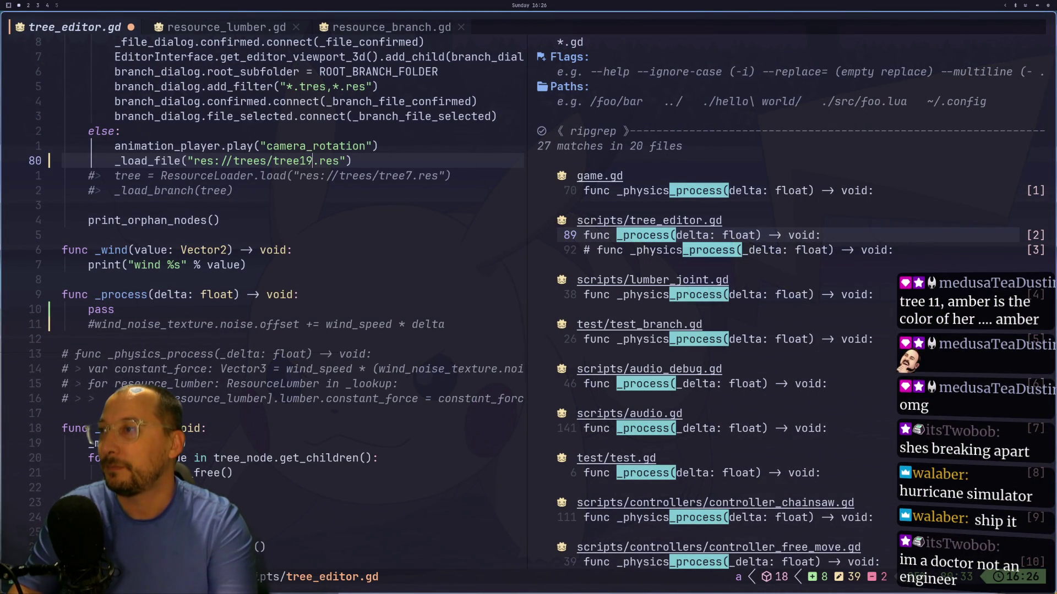
text(:w)
key(Return)
key(super+2)
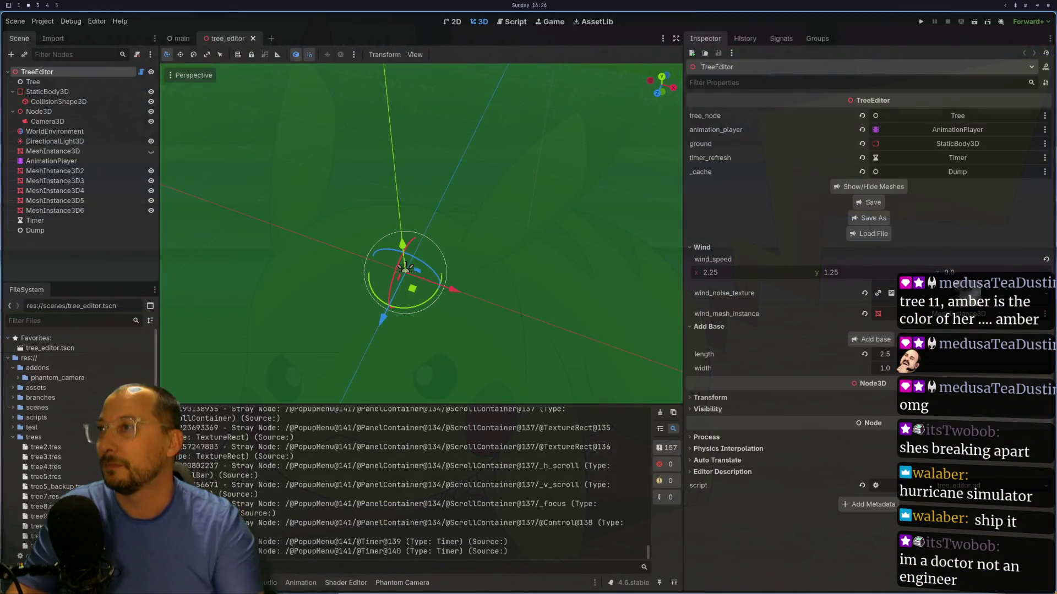
click(976, 23)
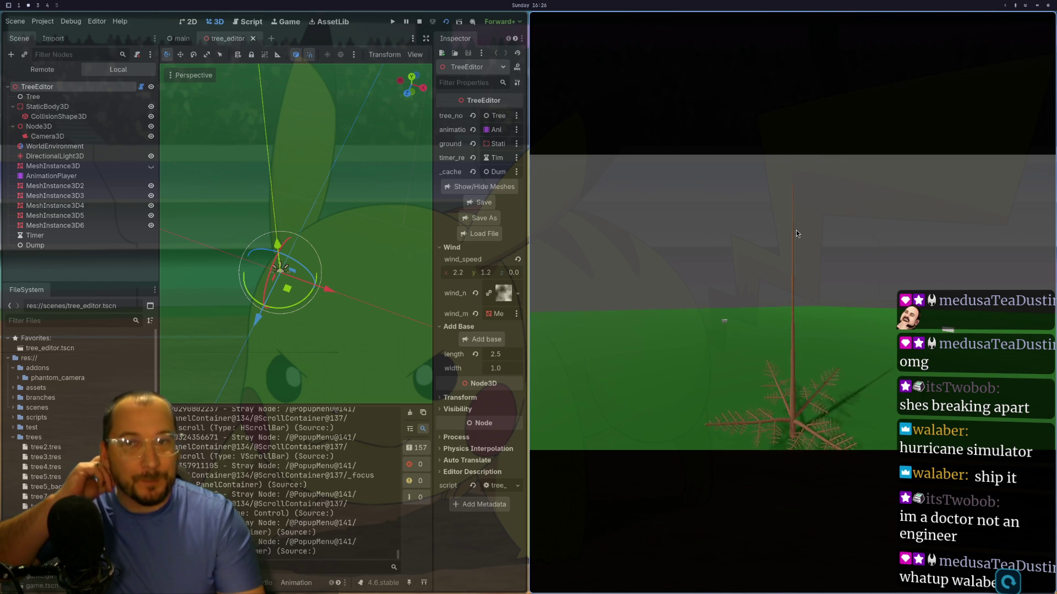
Toggle the game window between fullscreen and tiled to inspect the tree19 tree
key(super+f)
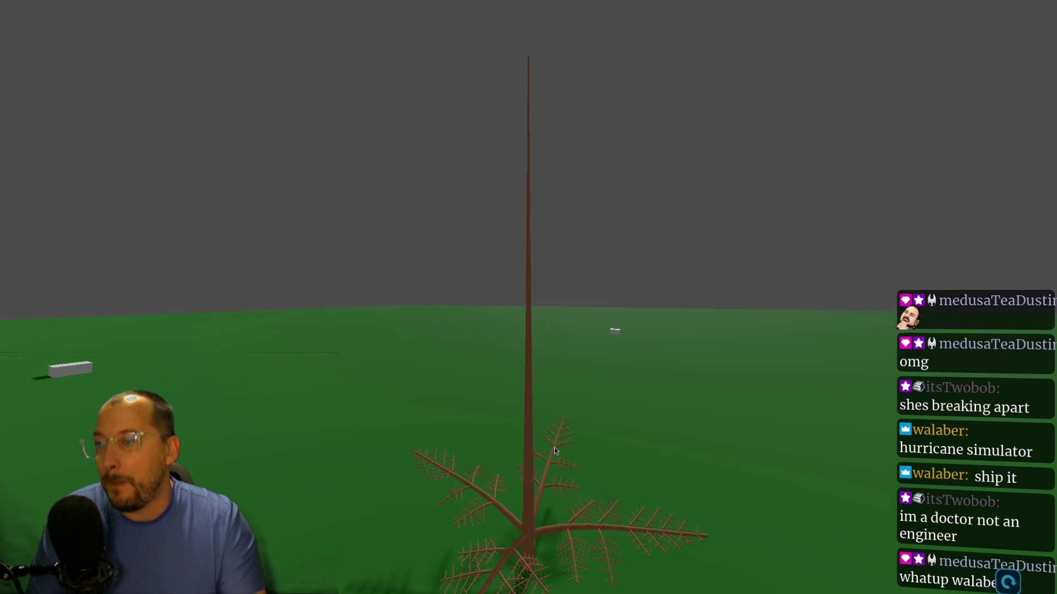
key(super+f)
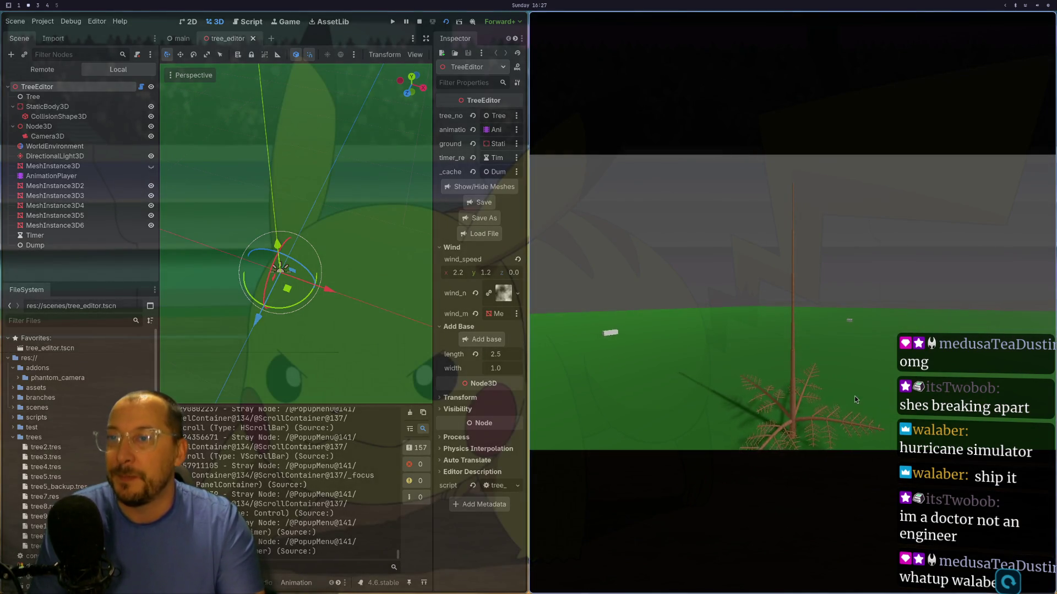
key(super+f)
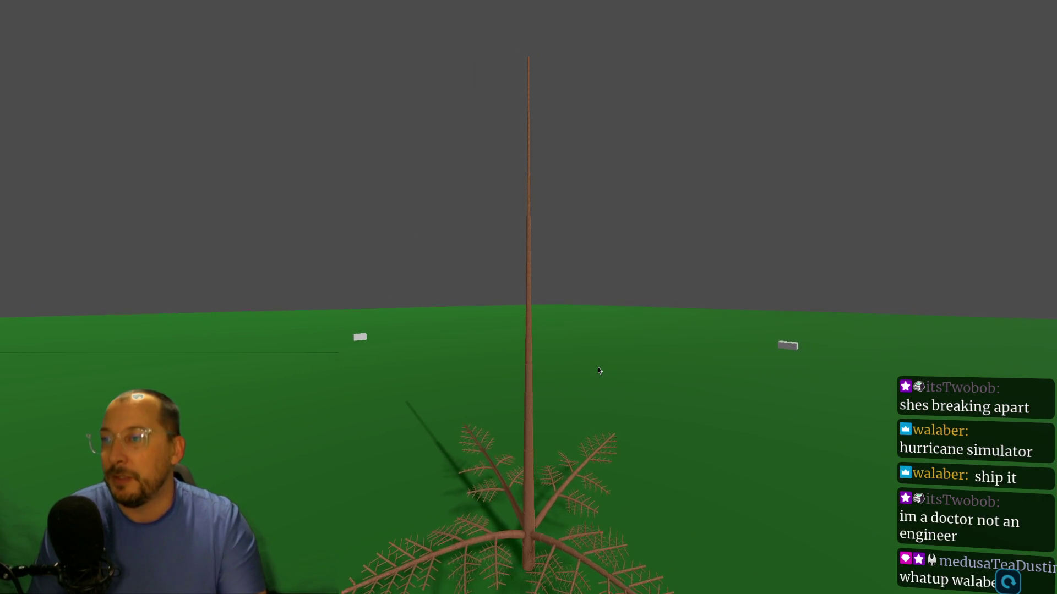
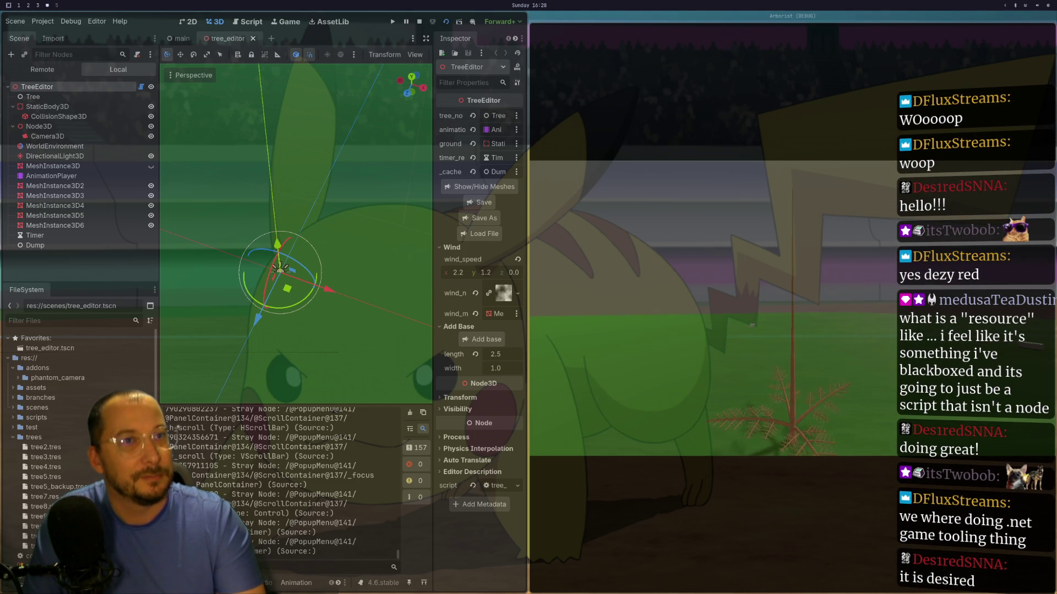
Float the Twitch window over the editor and play the channel's latest broadcast, episode 44, full screen
mouse_move(175, 181)
mouse_down()
mouse_move(535, 201)
mouse_move(728, 302)
mouse_up()
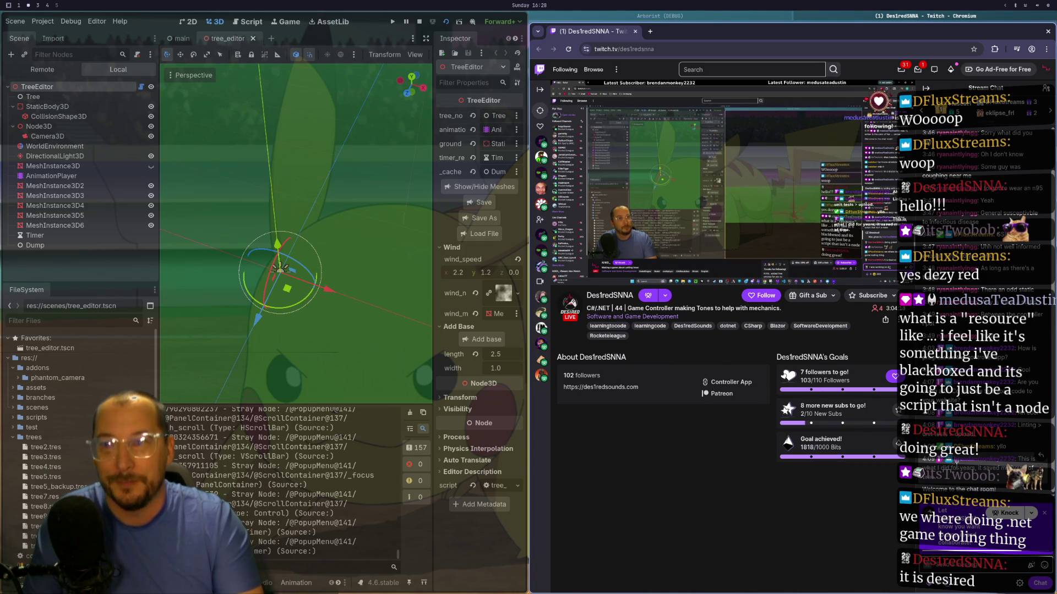
mouse_move(795, 305)
mouse_down()
mouse_move(796, 531)
mouse_move(434, 451)
mouse_up()
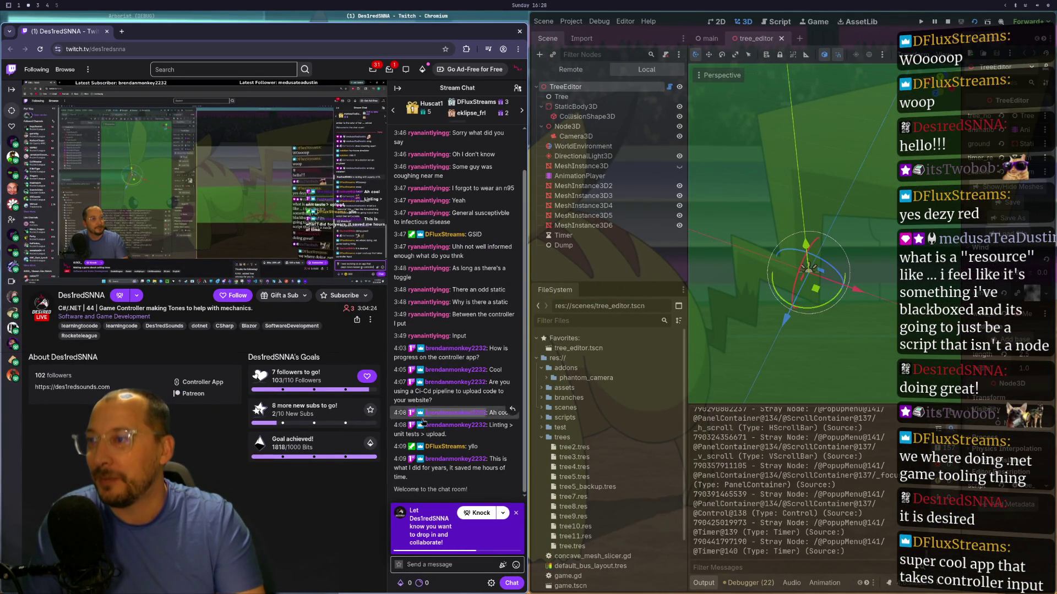
scroll(442, 365, down, 1)
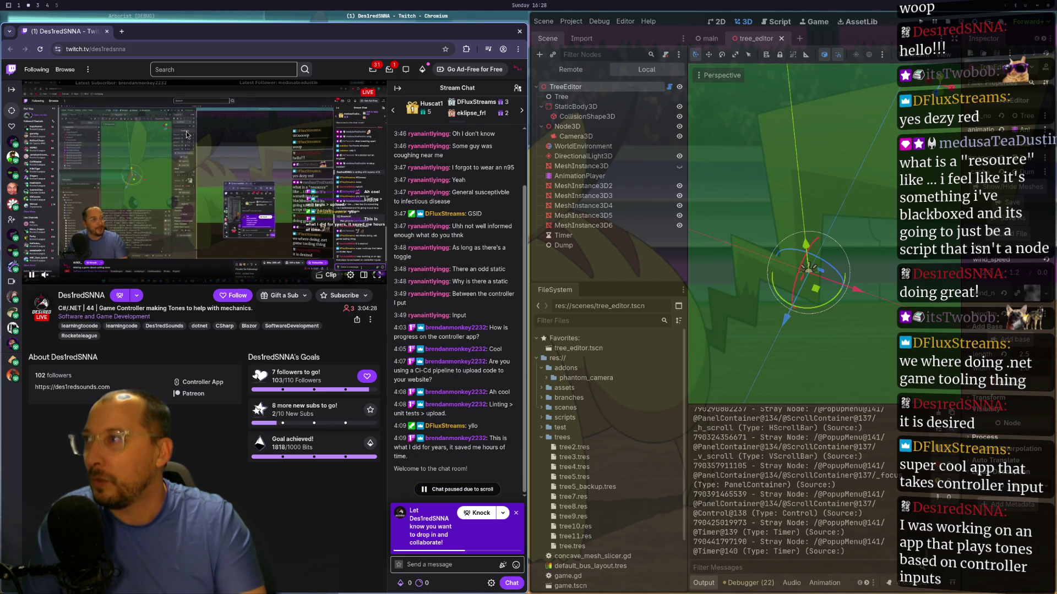
click(90, 301)
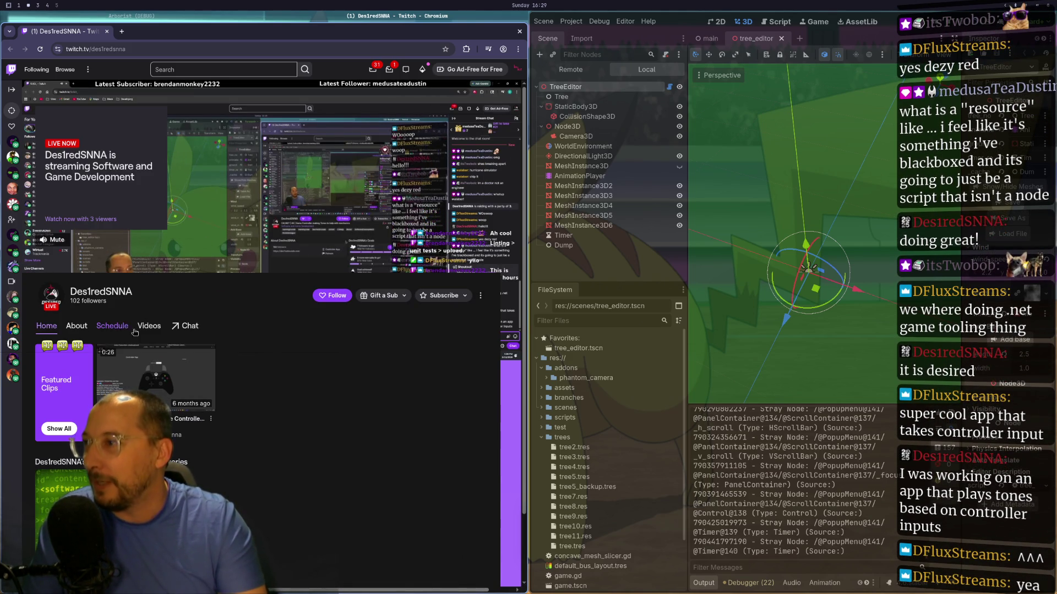
click(149, 326)
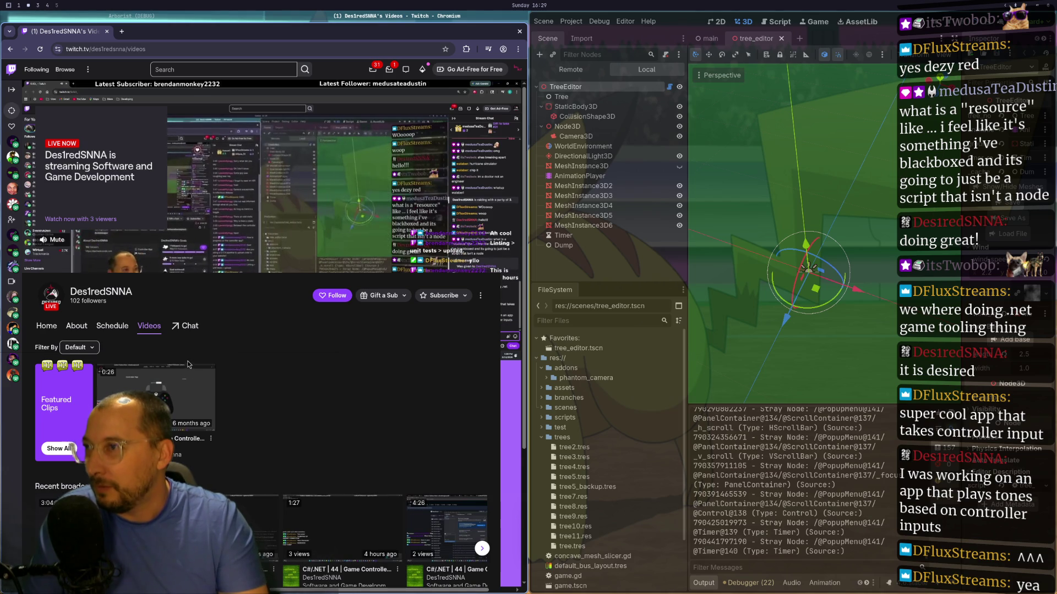
scroll(118, 337, down, 3)
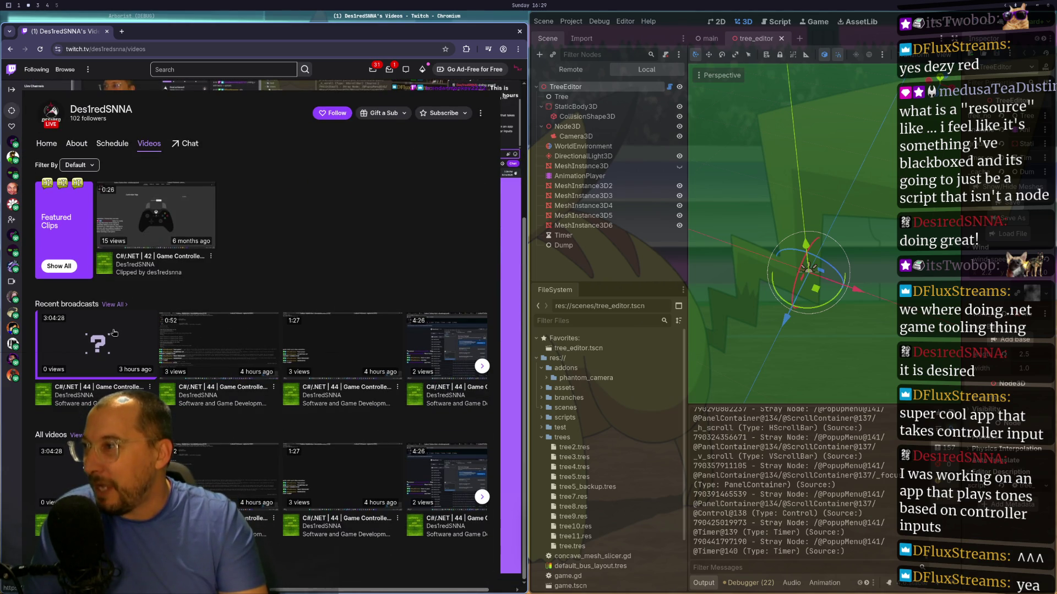
click(114, 333)
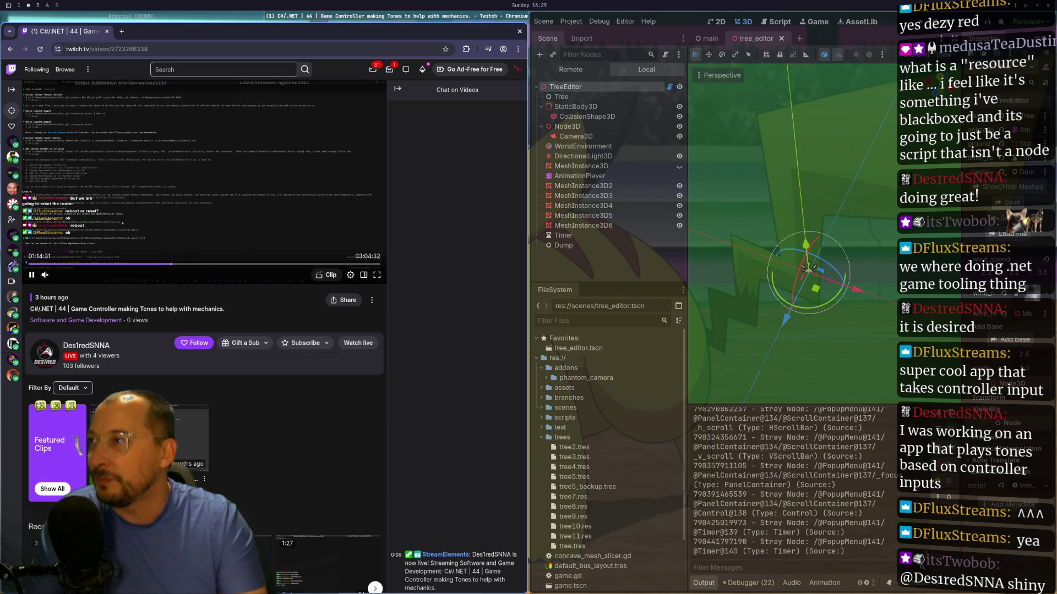
click(376, 274)
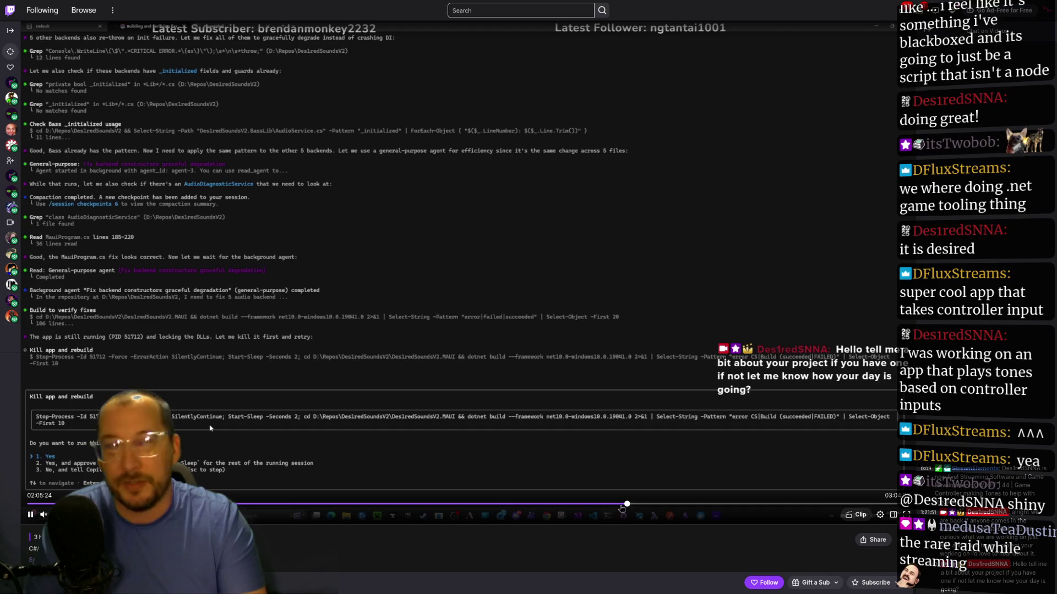
Exit the broadcast's full screen and bring the Arborist (DEBUG) game window back up
key(Escape)
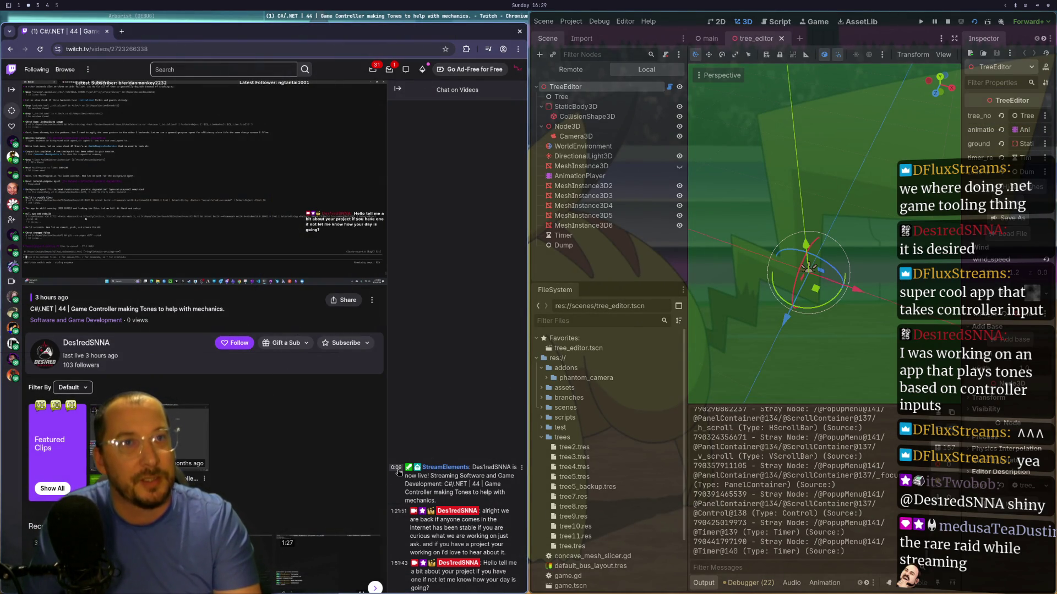
mouse_move(287, 263)
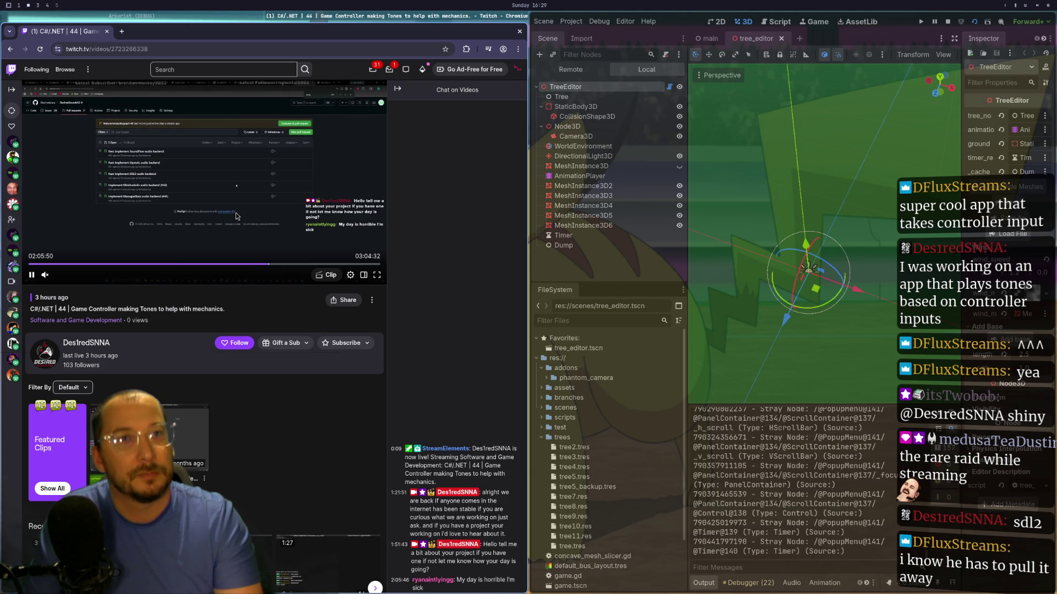
key(super+Left)
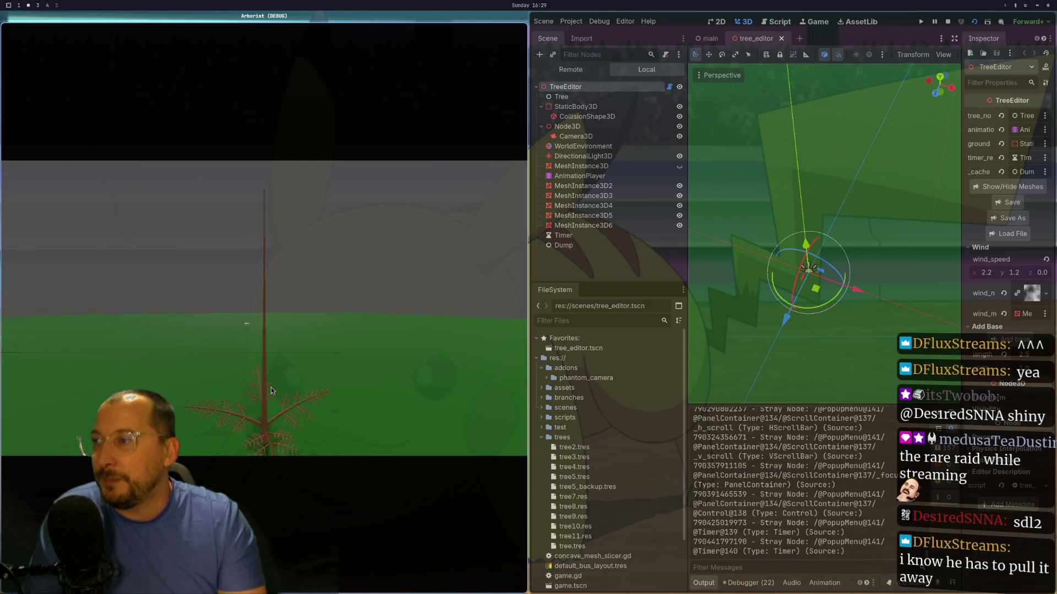
Toggle the Arborist game between full screen and windowed, then quit it
key(F11)
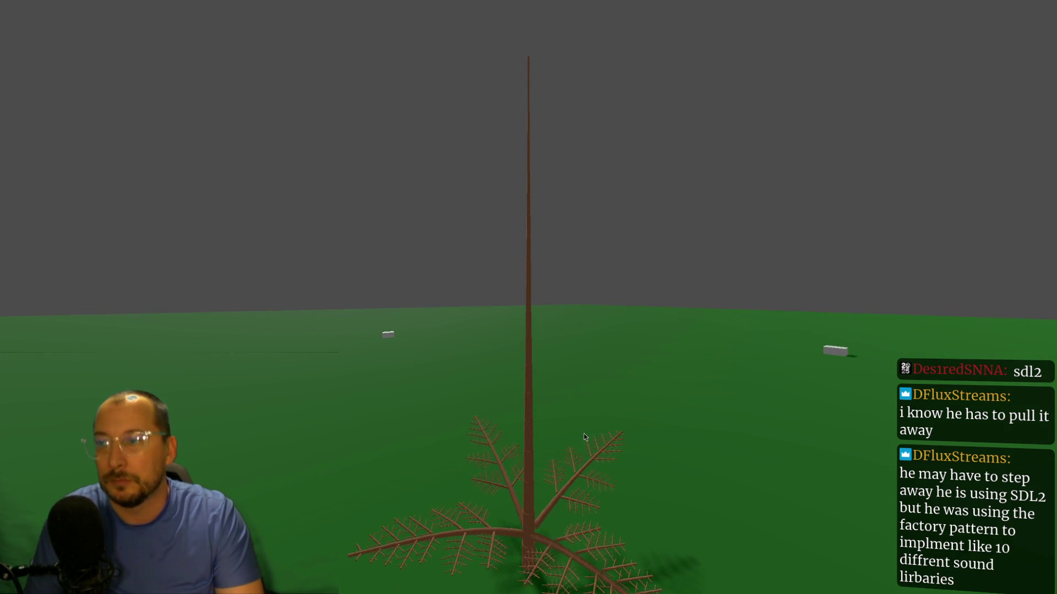
key(super+f)
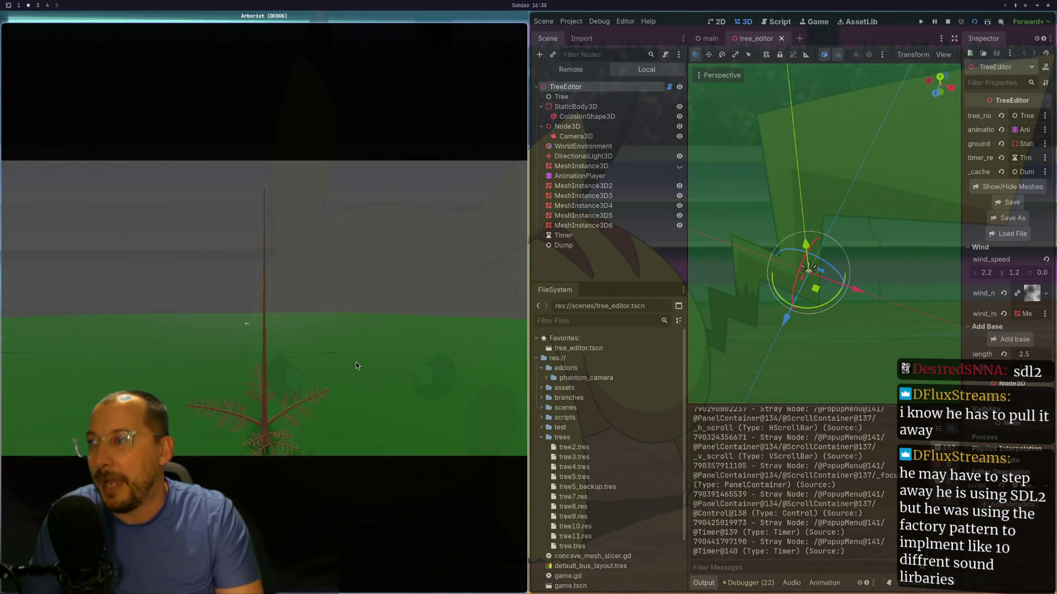
key(super+f)
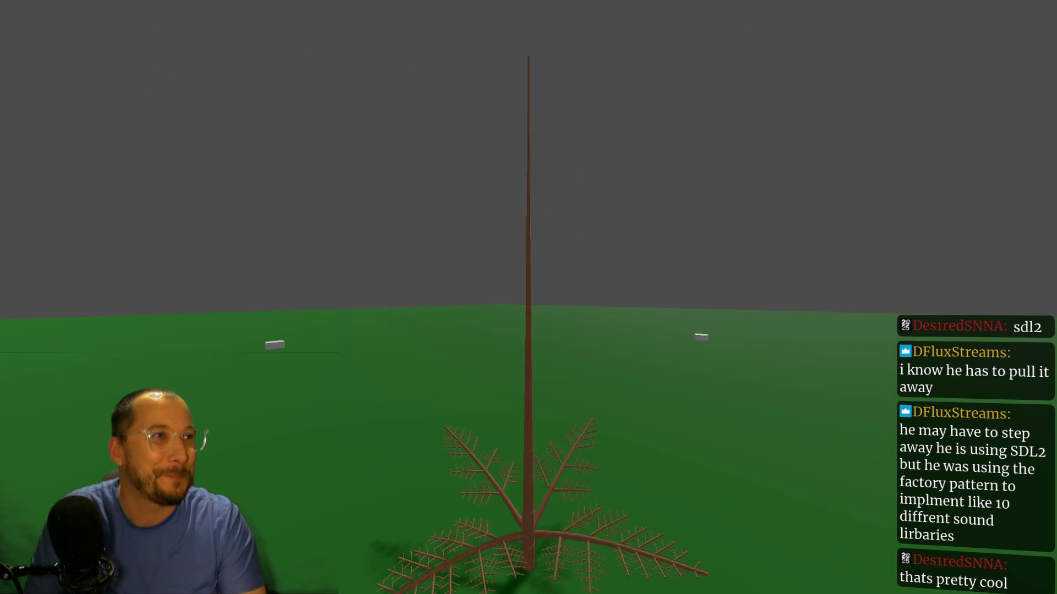
key(super+q)
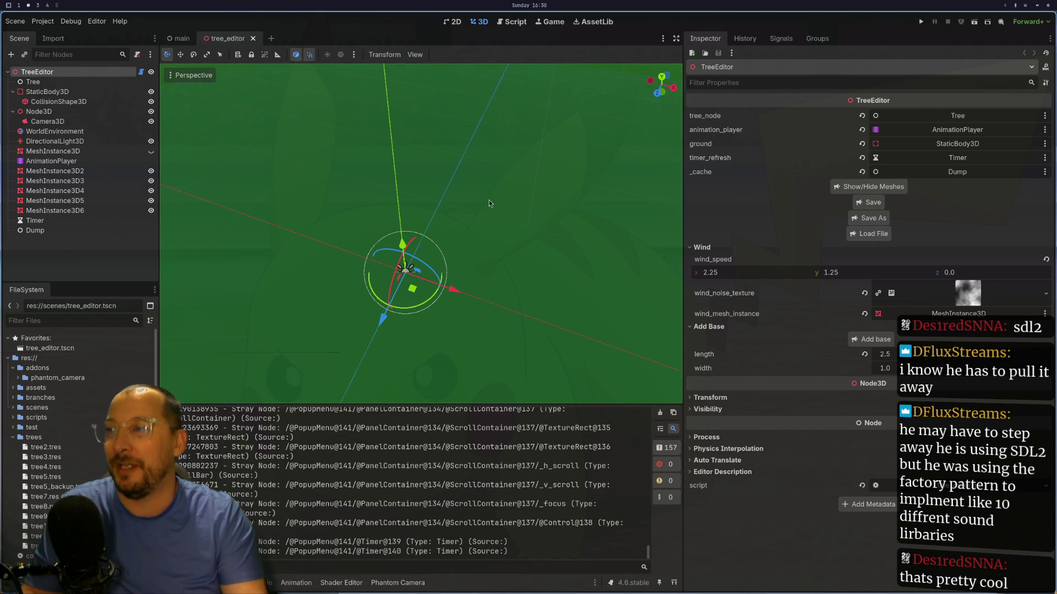
Rerun the game with F5 to watch the fern-like tree, then close it
key(F5)
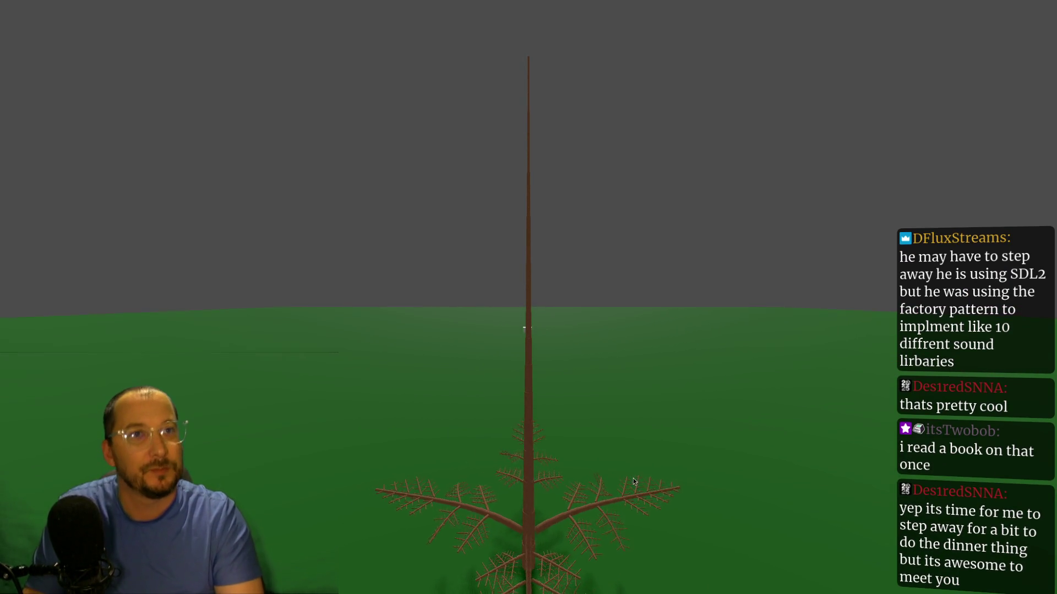
key(Escape)
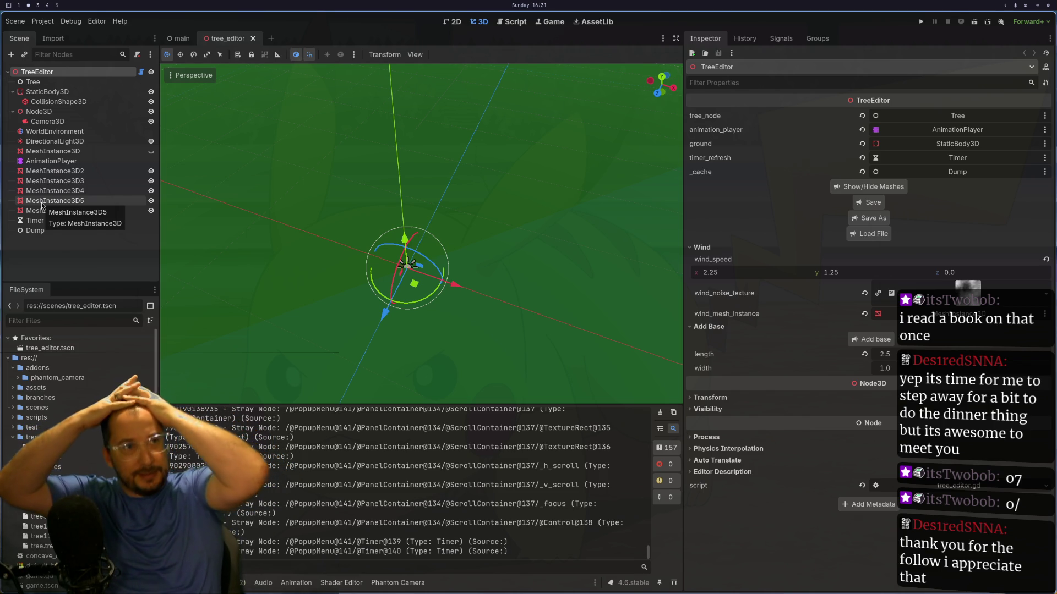
key(super+1)
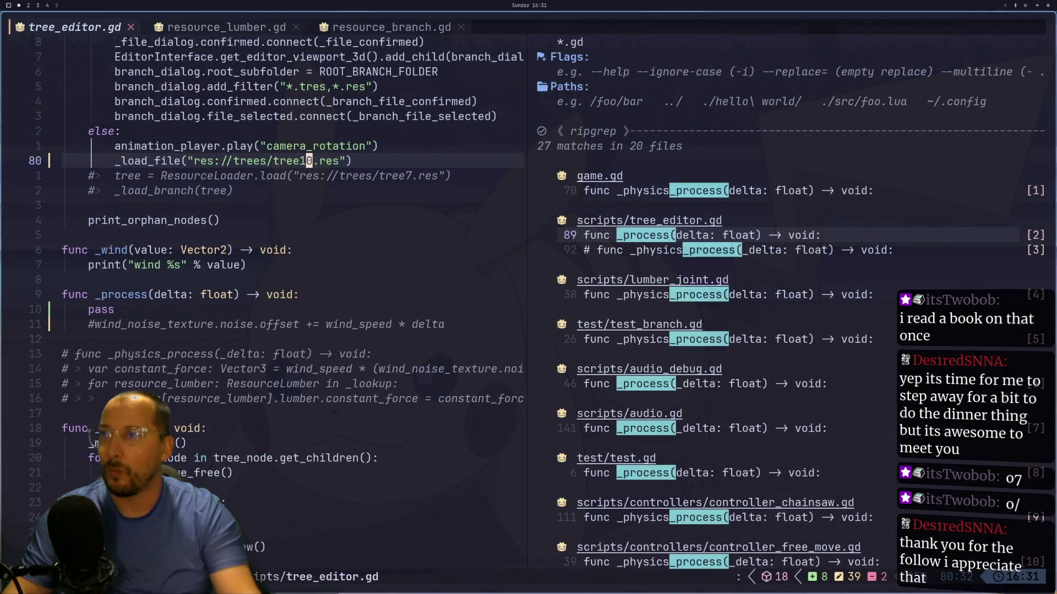
Close the ripgrep results pane with :q so tree_editor.gd fills Neovim
click(723, 143)
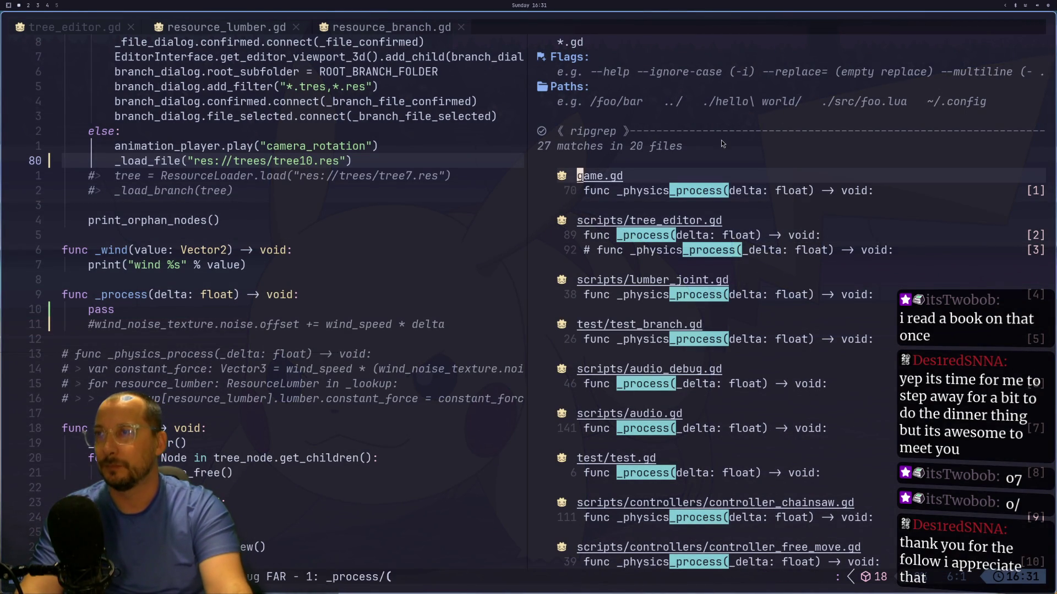
text(:q)
key(Return)
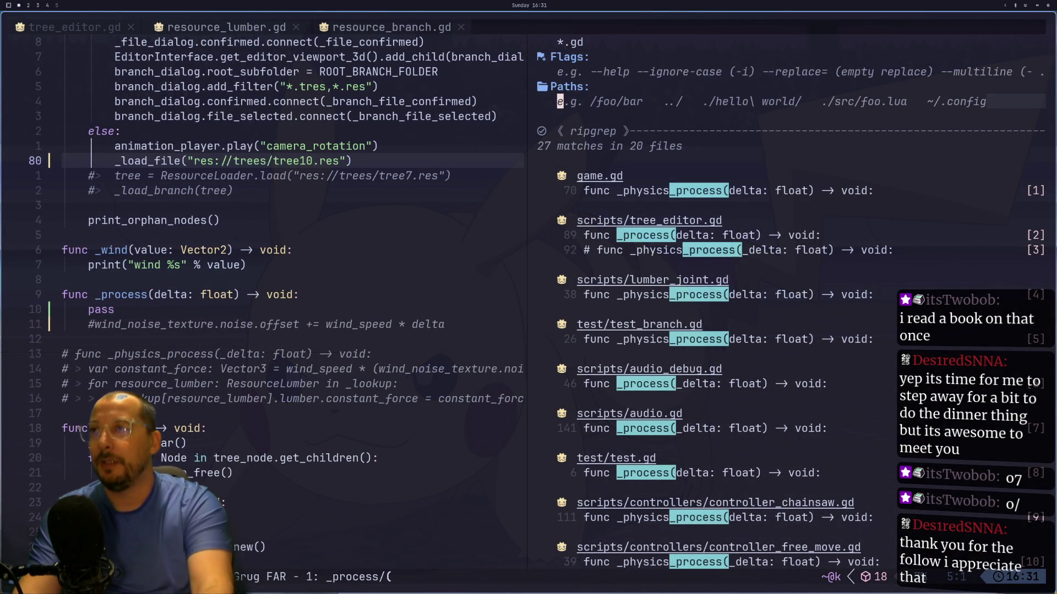
key(super+2)
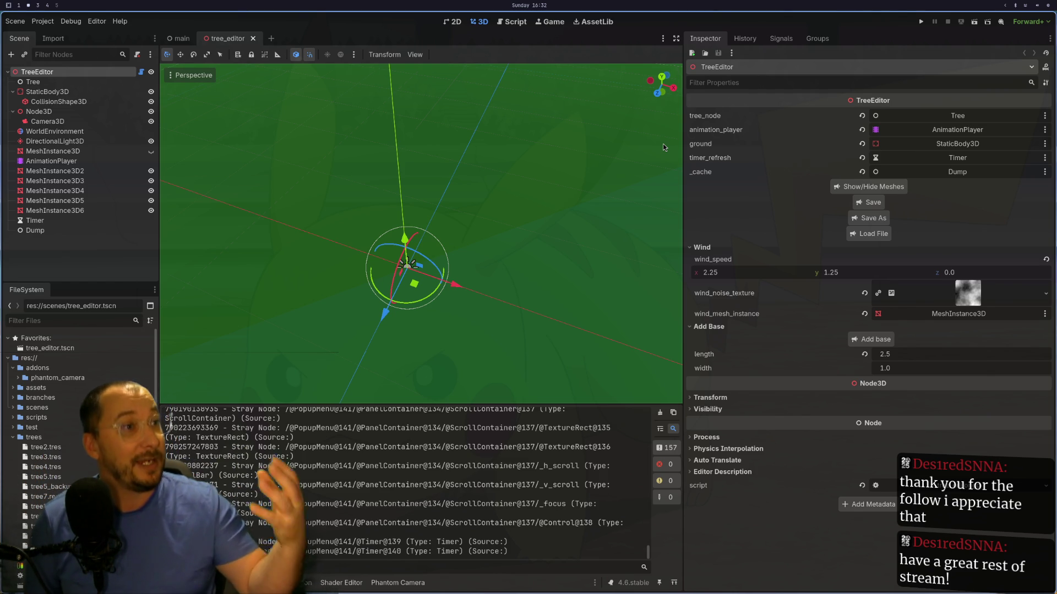
Reselect the TreeEditor node in the Scene dock and return to Neovim
click(33, 82)
click(46, 75)
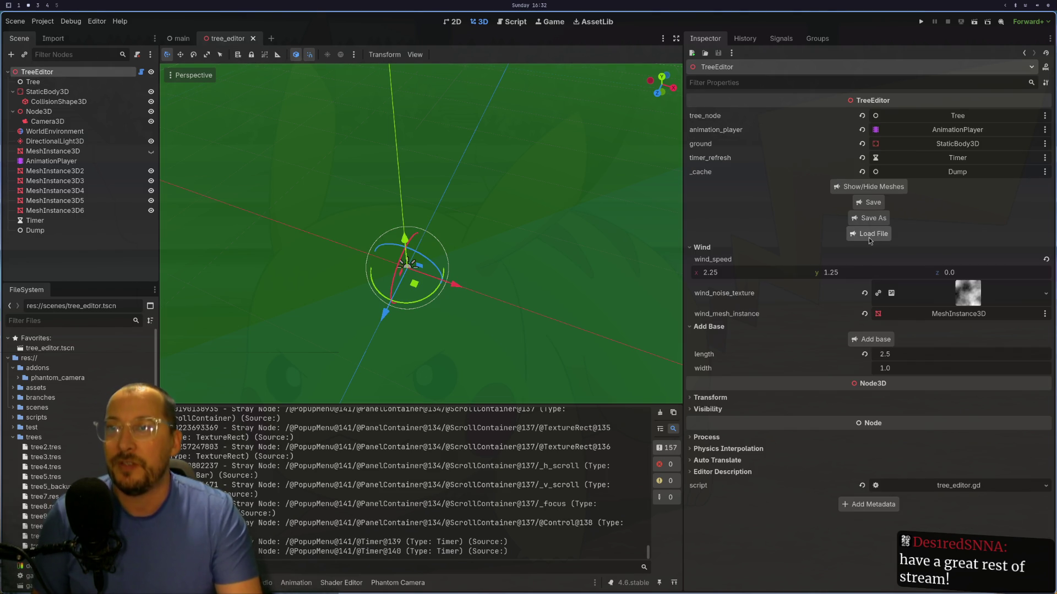
key(super+1)
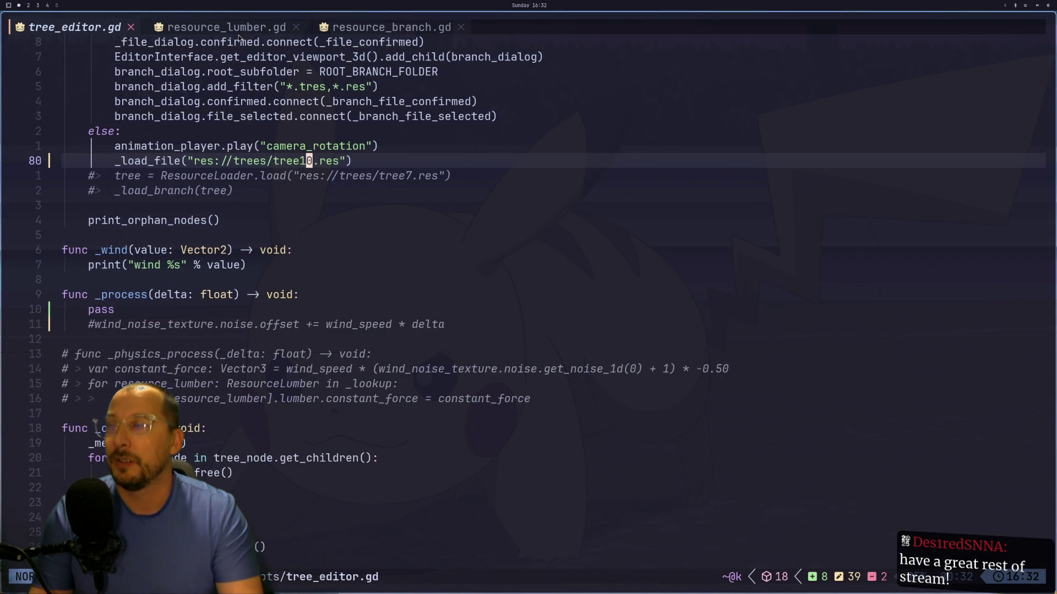
key(super+2)
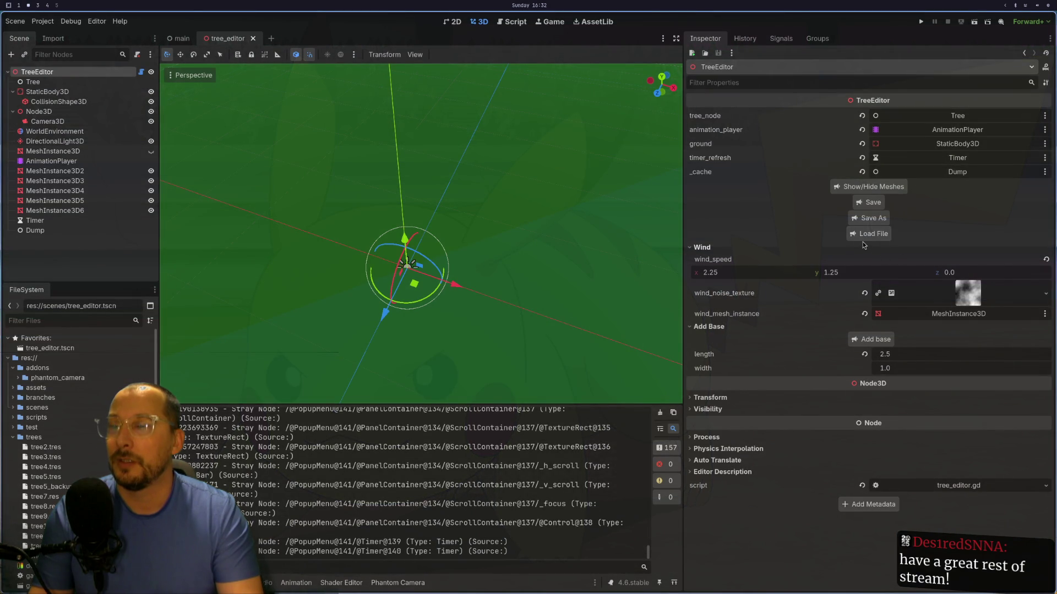
key(super+1)
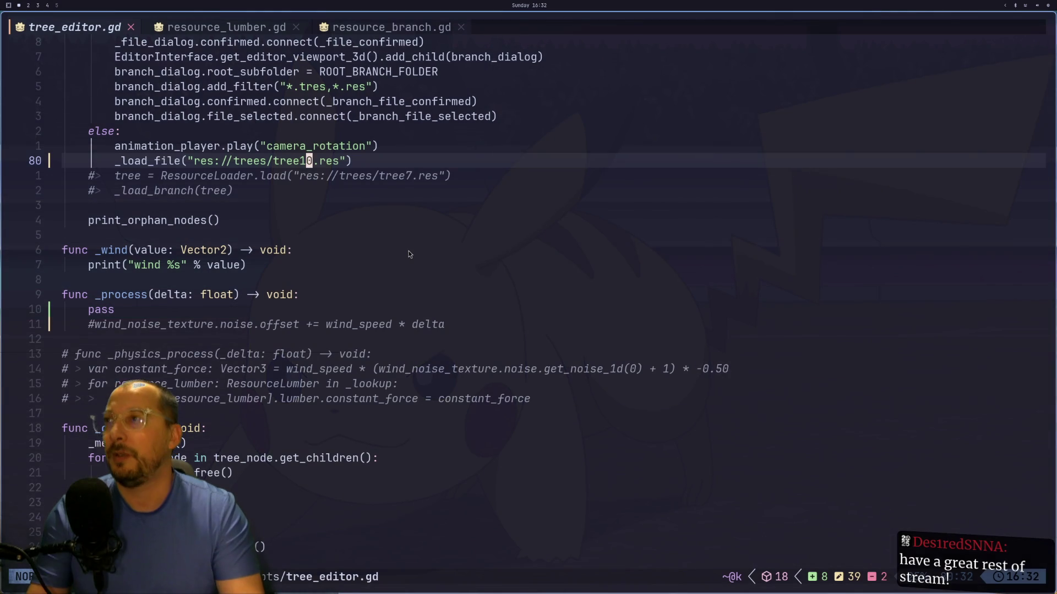
Search the project file finder for 'lumber.gd' from the tree_editor.gd buffer
key(shift+l)
key(shift+h)
key(space)
key(space)
text(lumber.gd)
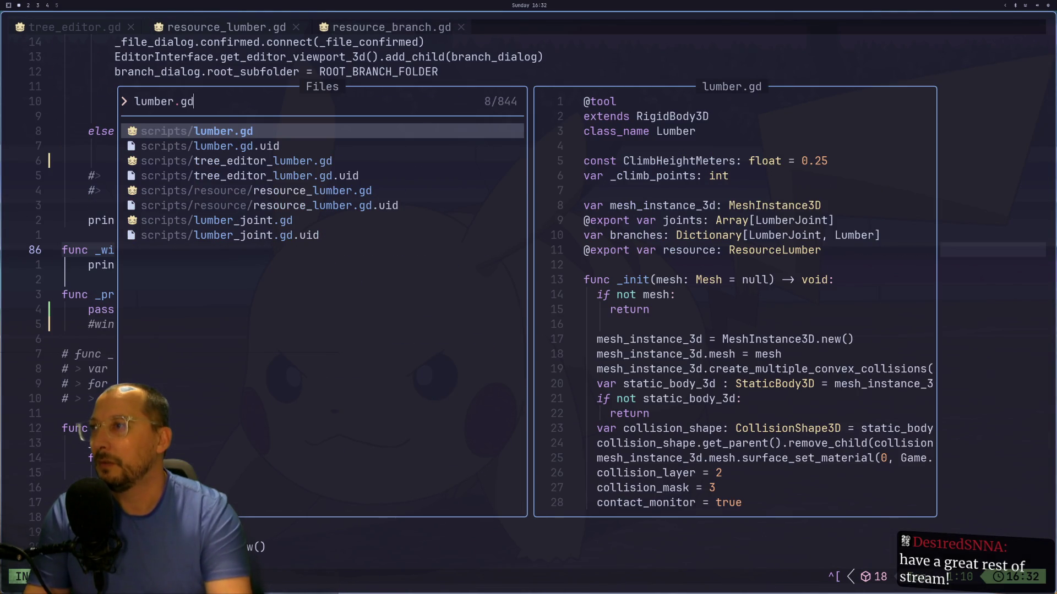
Open lumber.gd from the file finder results
key(Down)
key(Up)
key(Return)
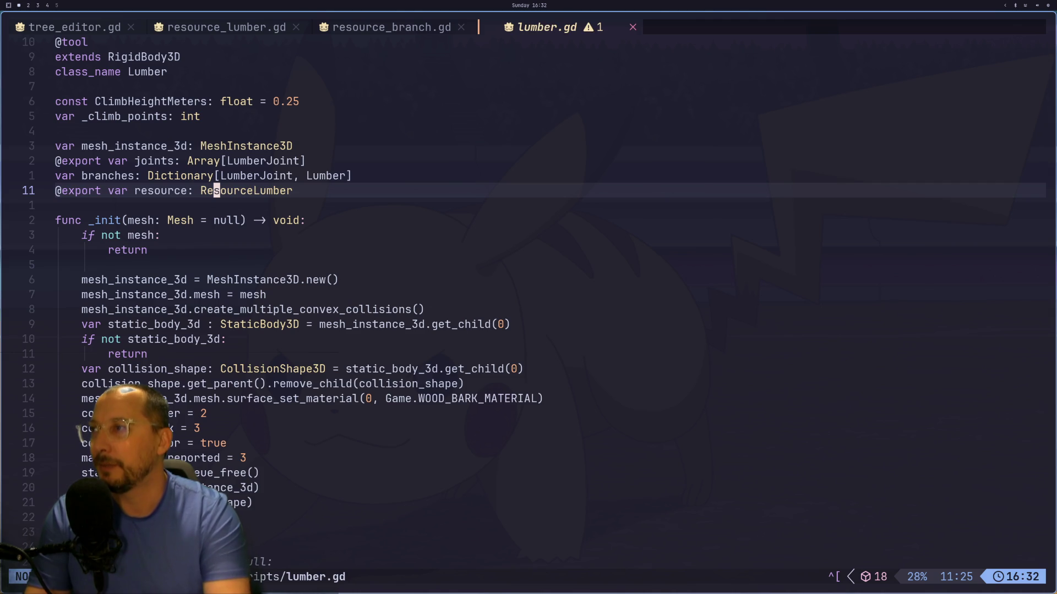
Move the cursor to the start of line 11, the resource export line
key(g)
key(j)
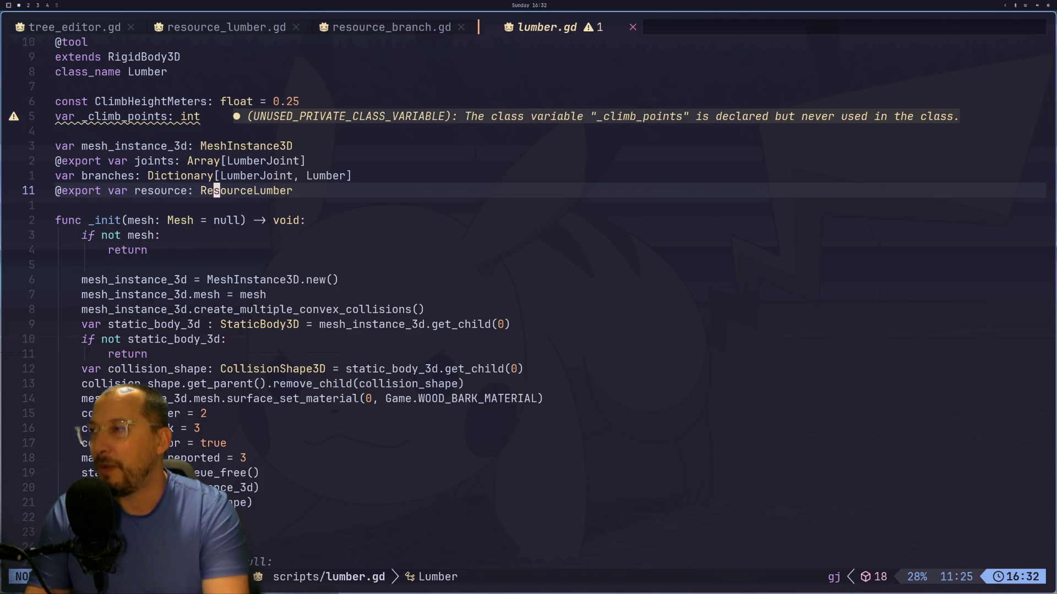
key(k)
key(j)
key(h)
key(h)
key(h)
key(g)
key(k)
key(j)
key(l)
key(l)
key(l)
key(l)
key(l)
key(l)
key(l)
key(l)
key(l)
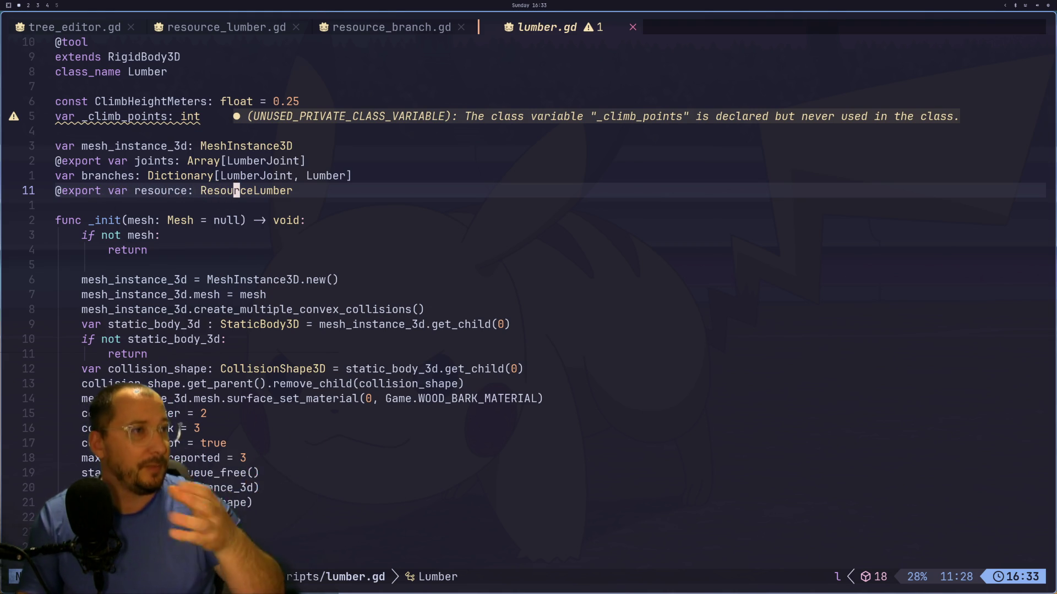
key(h)
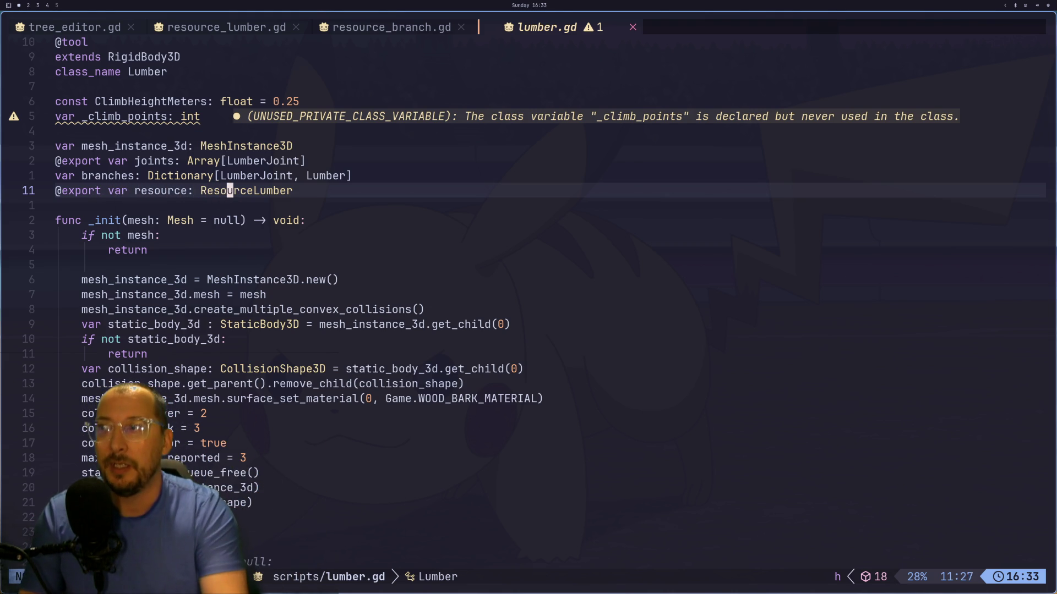
key(h)
key(k)
key(j)
key(h)
key(h)
key(h)
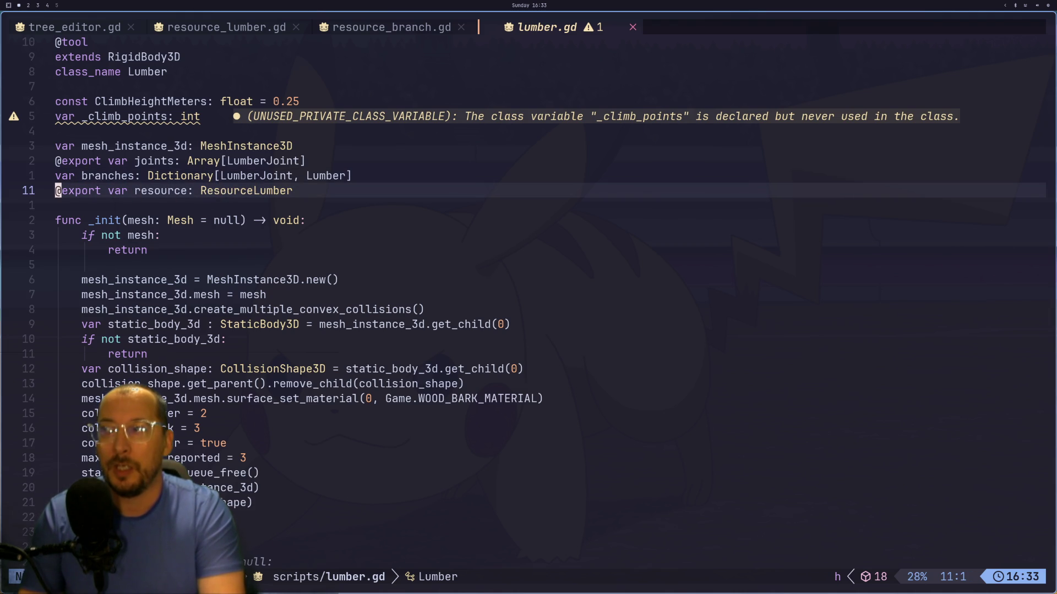
key(g)
key(j)
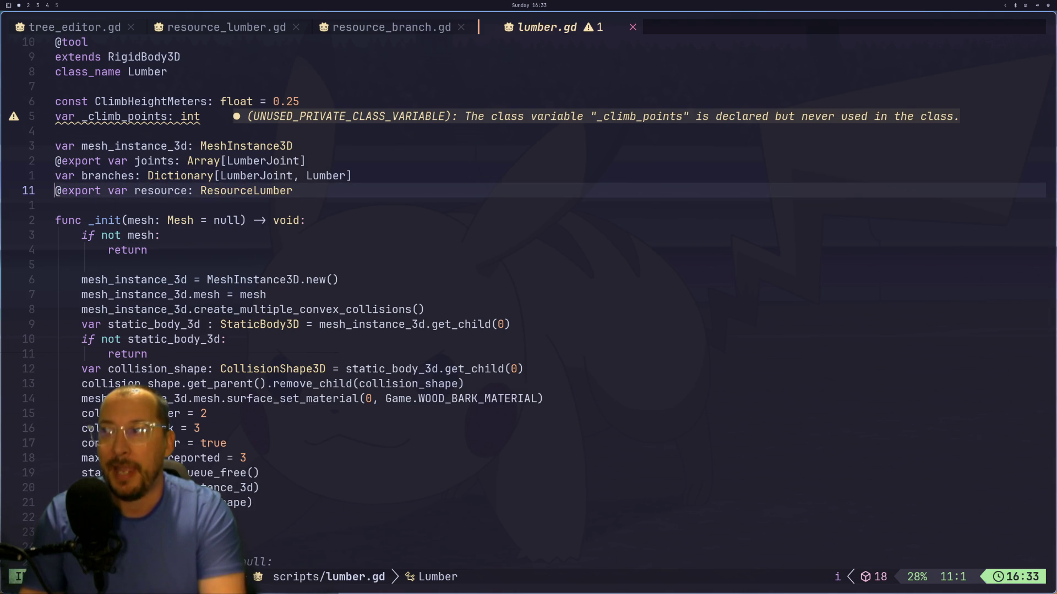
Comment out the resource export line with gc and save lumber.gd
key(g)
key(c)
key(c)
key(colon)
text(w)
key(Return)
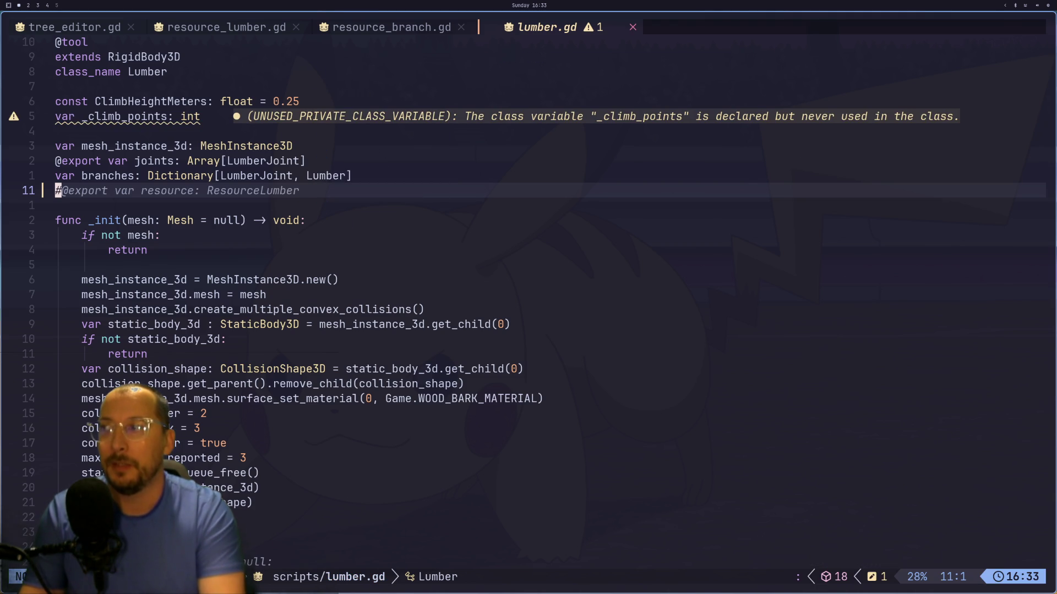
Uncomment the resource export line and save lumber.gd again
key(g)
key(c)
key(c)
key(colon)
text(w)
key(Return)
key(super+2)
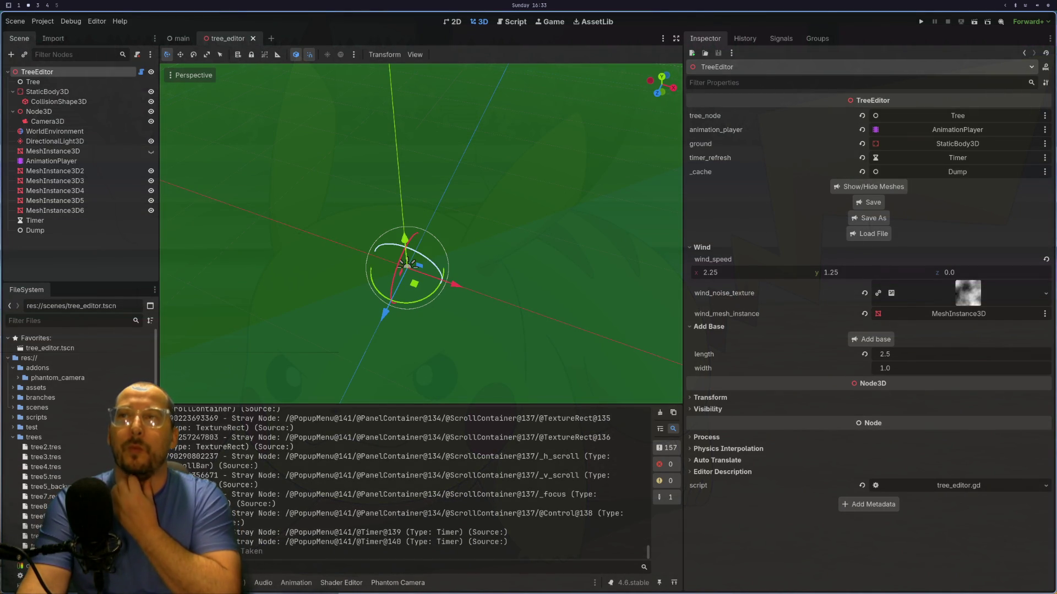
Zoom around the TreeEditor scene's 3D viewport, then go back to lumber.gd
key(super+4)
key(super+2)
scroll(444, 246, down, 3)
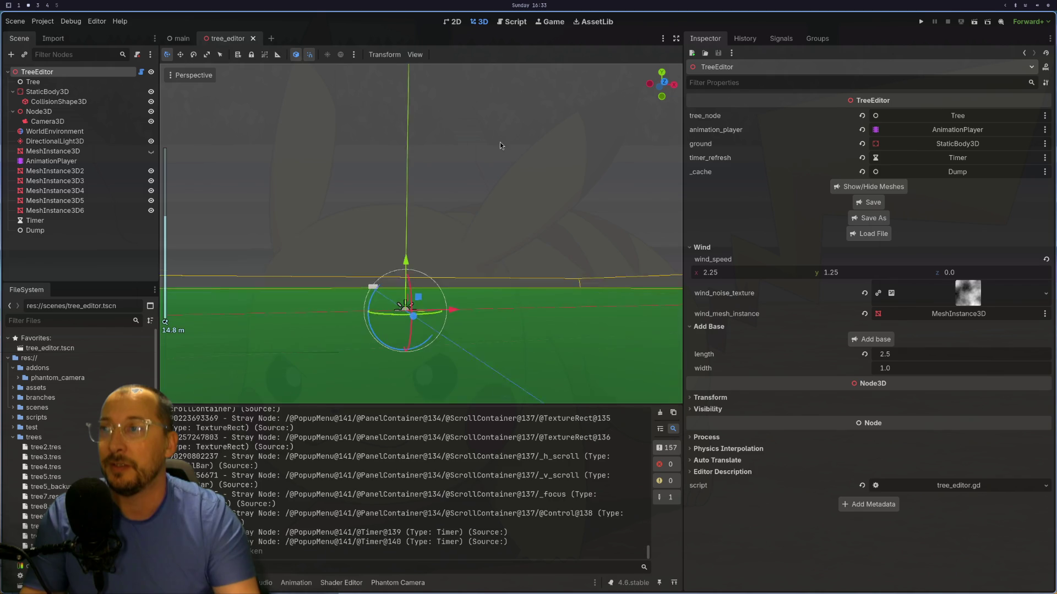
scroll(459, 241, up, 5)
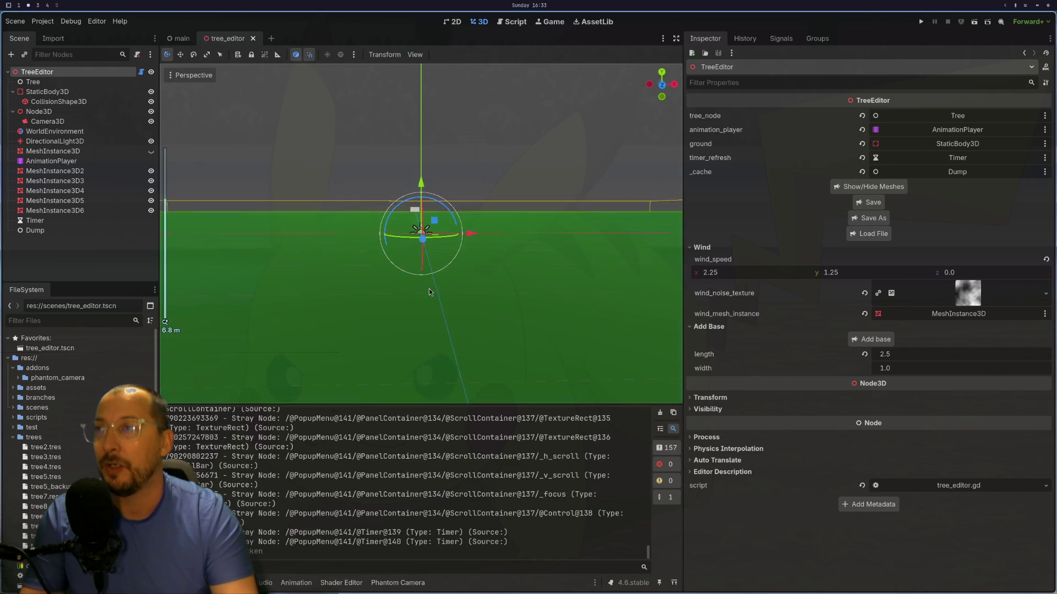
scroll(430, 291, up, 10)
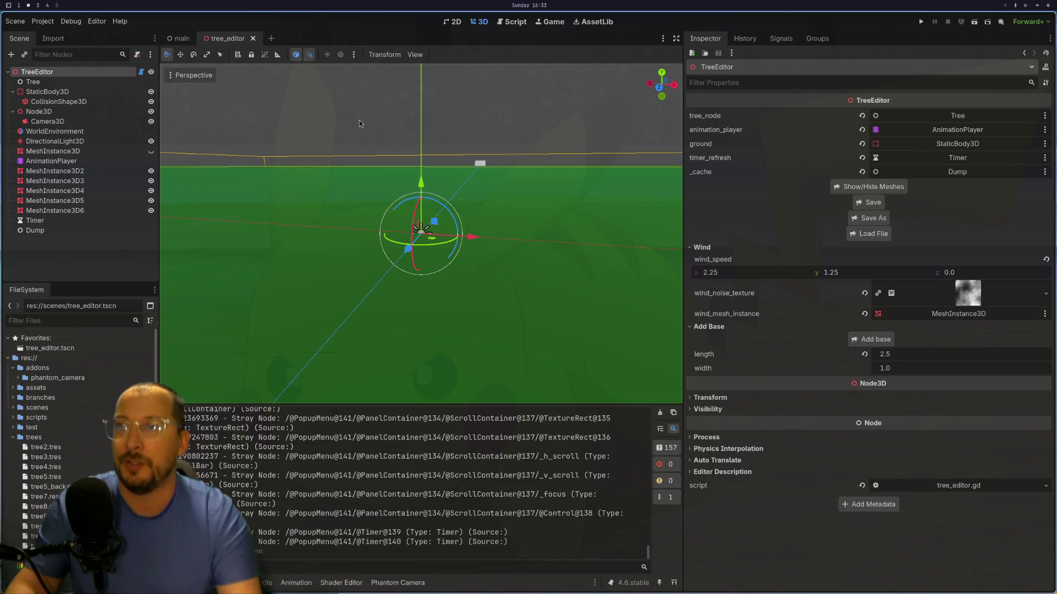
key(super+1)
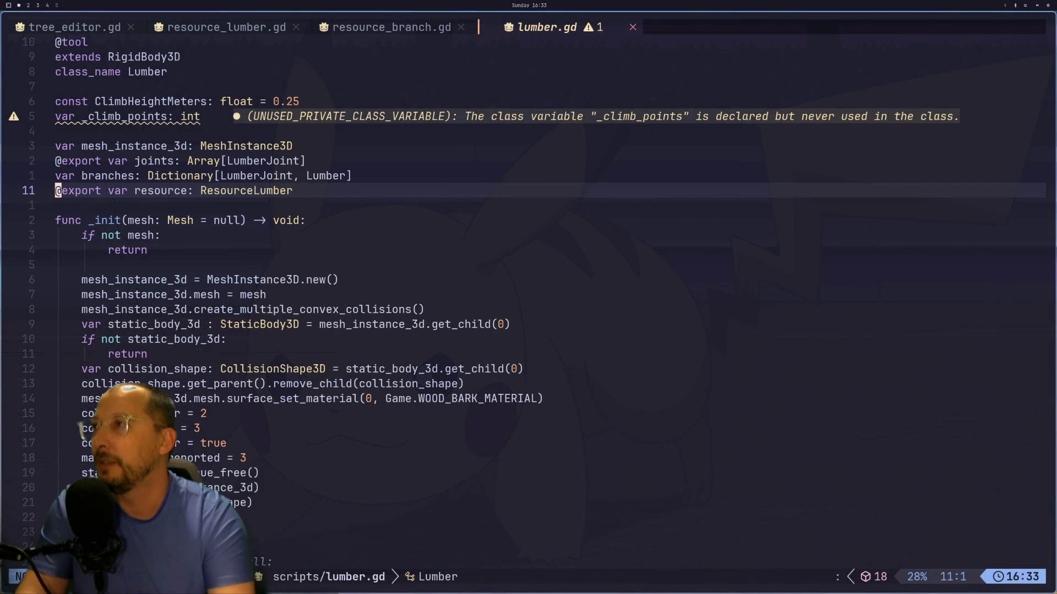
Go to tree_editor.gd and move to the start of the 'var tree' line
key(ctrl+o)
key(ctrl+o)
key(j)
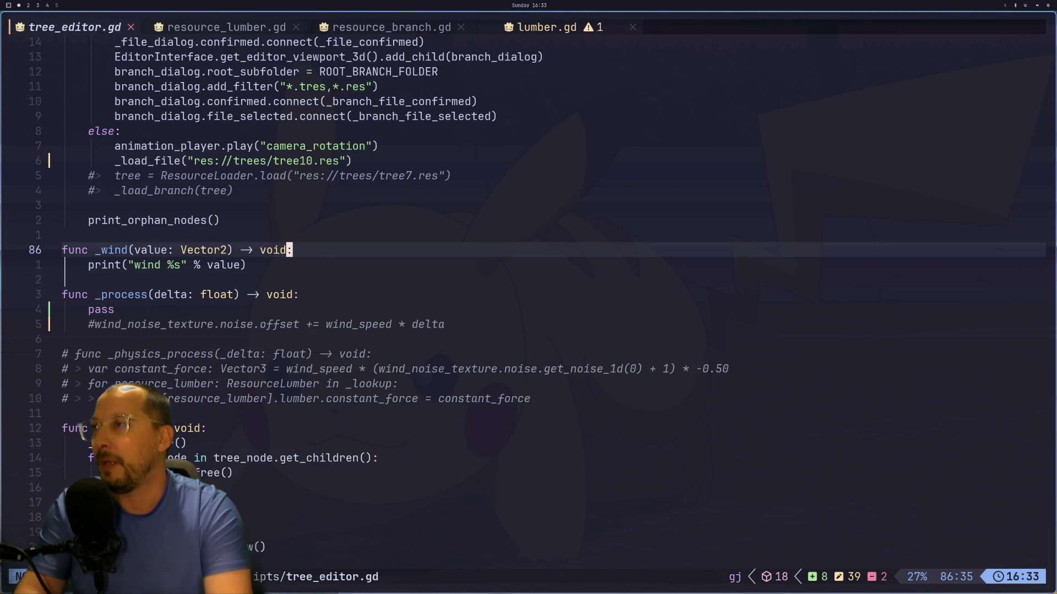
key(g)
key(g)
key(j)
key(j)
key(j)
key(j)
key(j)
key(j)
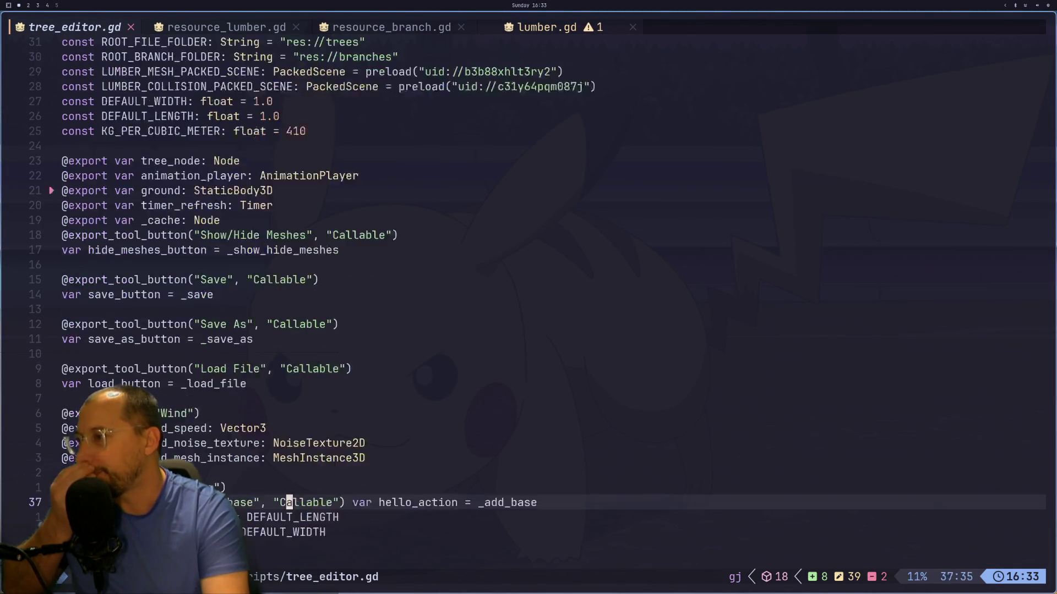
key(k)
key(k)
key(k)
key(k)
key(k)
key(k)
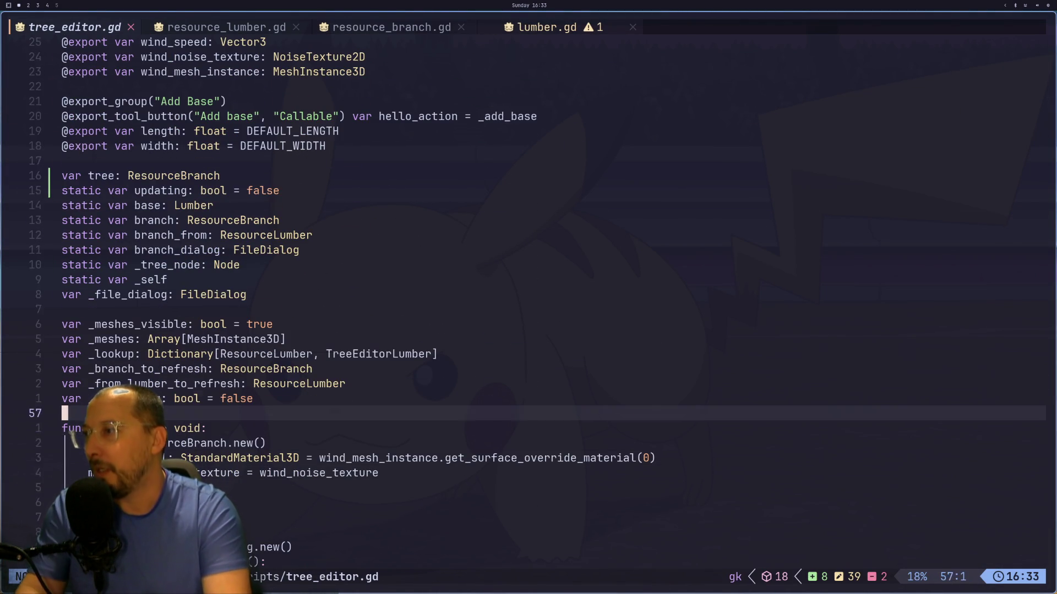
key(h)
key(b)
key(b)
key(b)
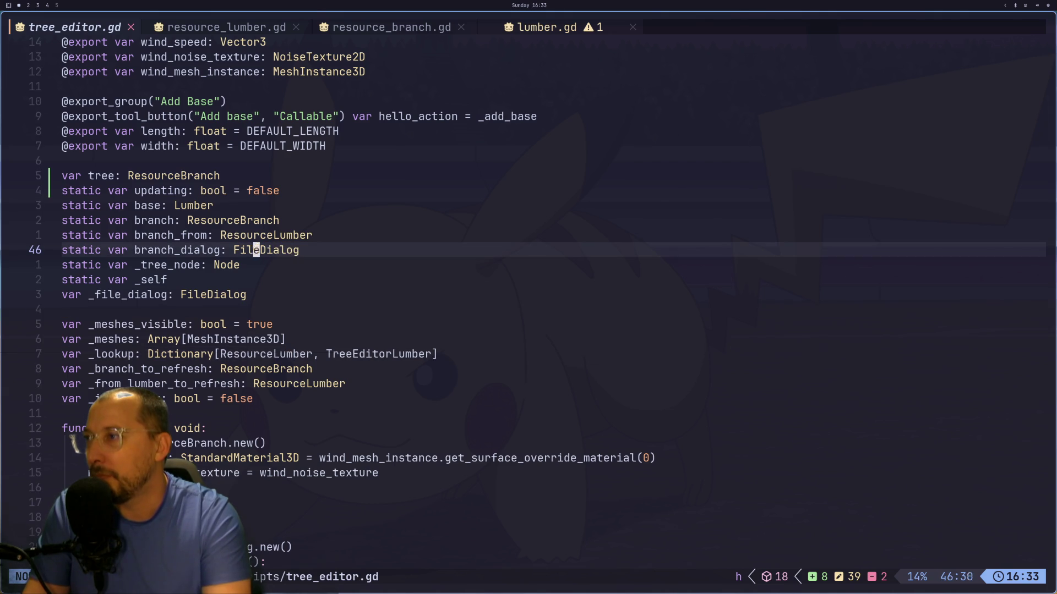
key(k)
key(k)
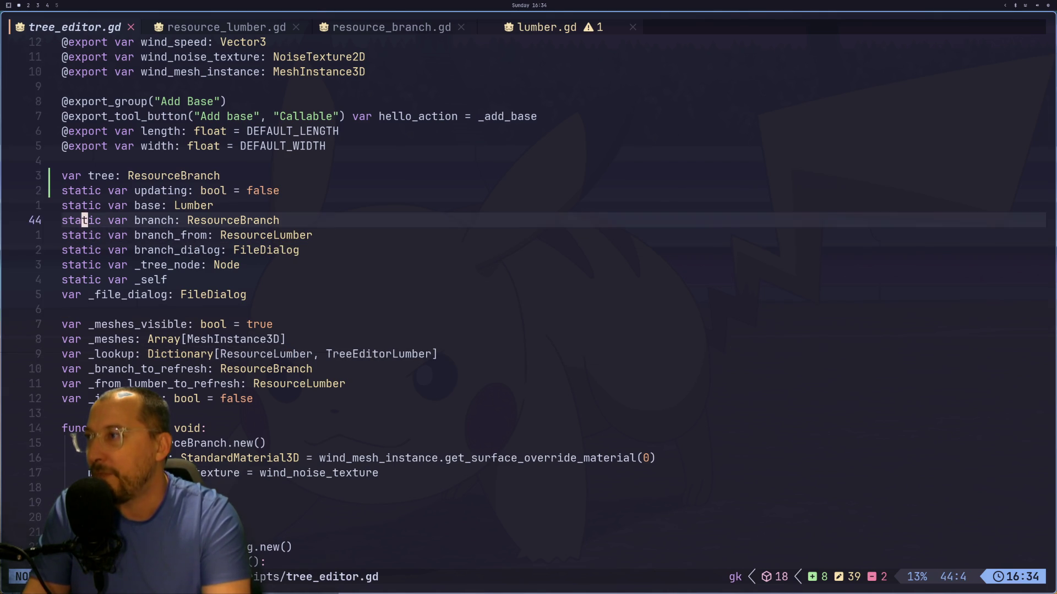
key(k)
key(k)
key(k)
key(h)
key(h)
key(h)
text(i@exoir)
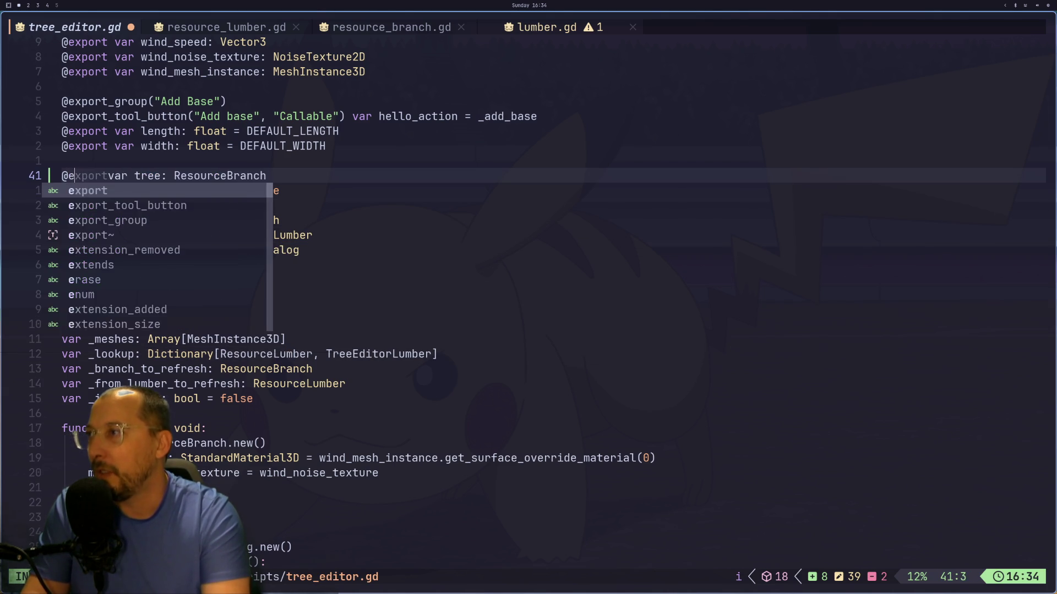
key(BackSpace)
key(BackSpace)
key(BackSpace)
text(poe)
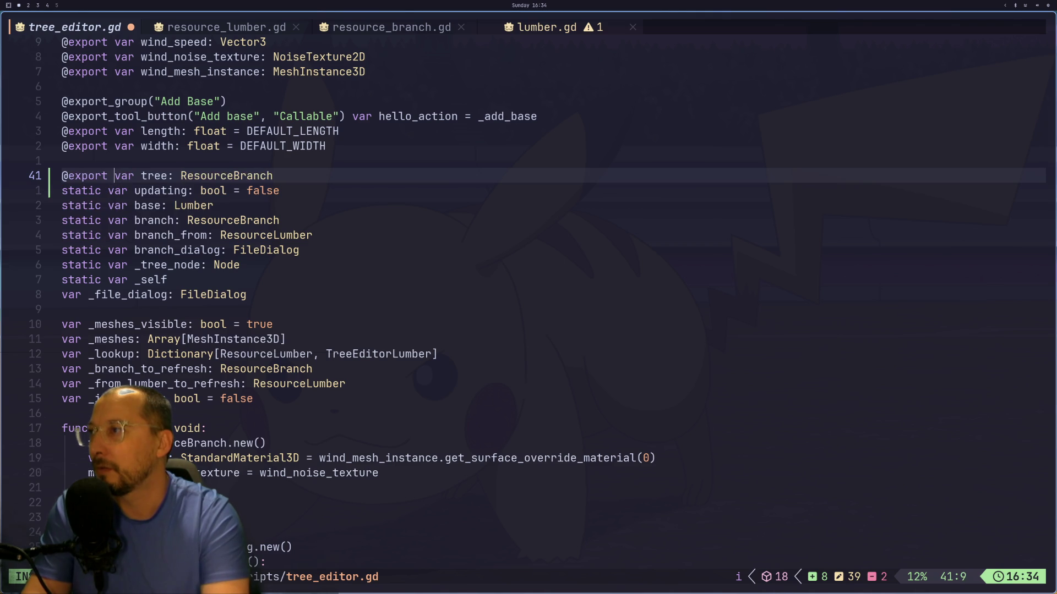
key(Escape)
key(shift+l)
key(shift+h)
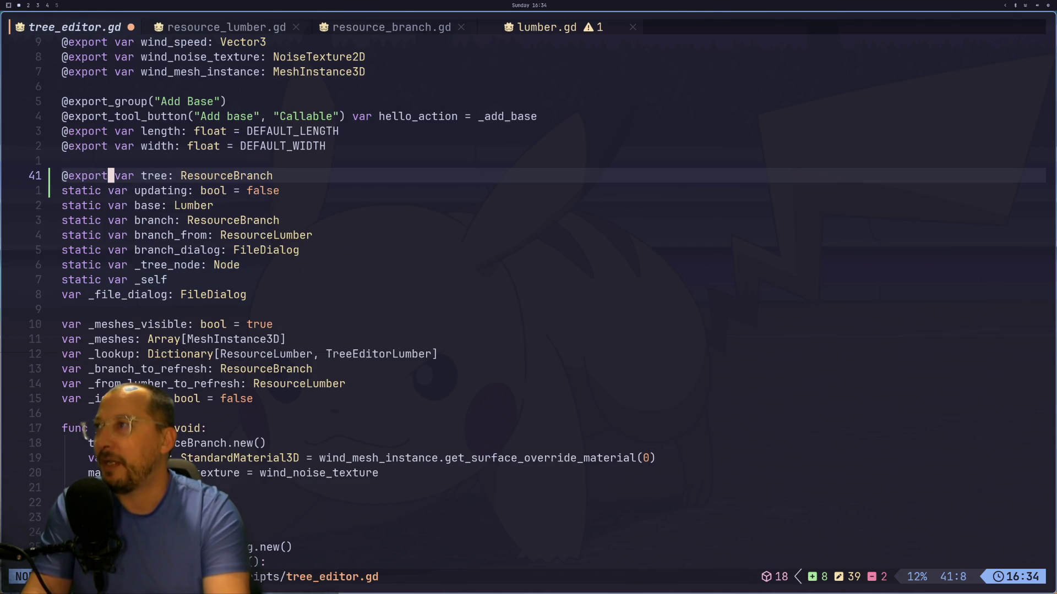
text(:w)
key(Return)
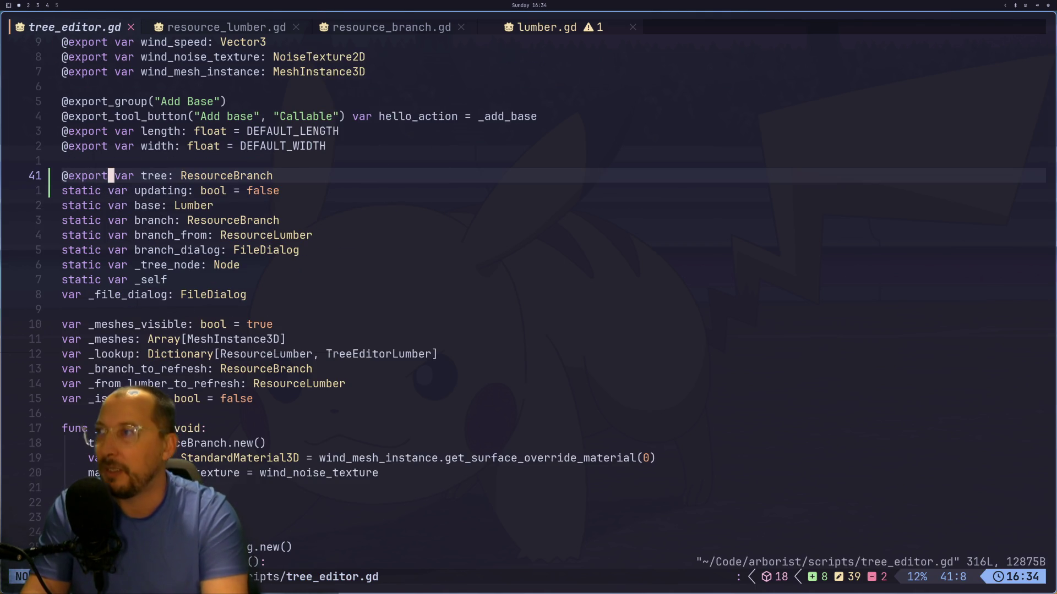
key(super+2)
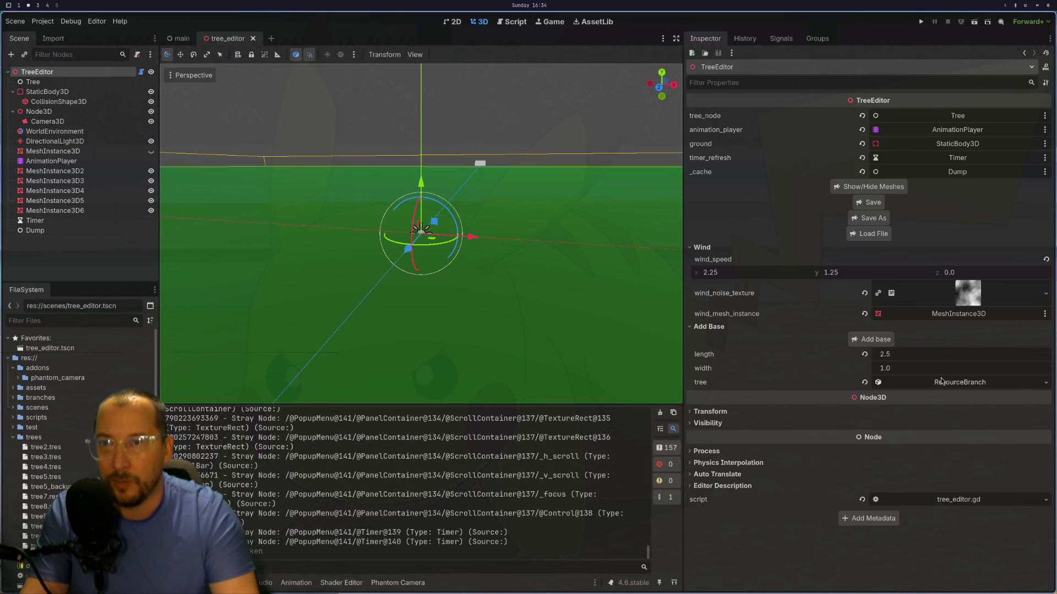
Load trees/tree10.res into TreeEditor's tree property, then open tree10.res from FileSystem
click(934, 383)
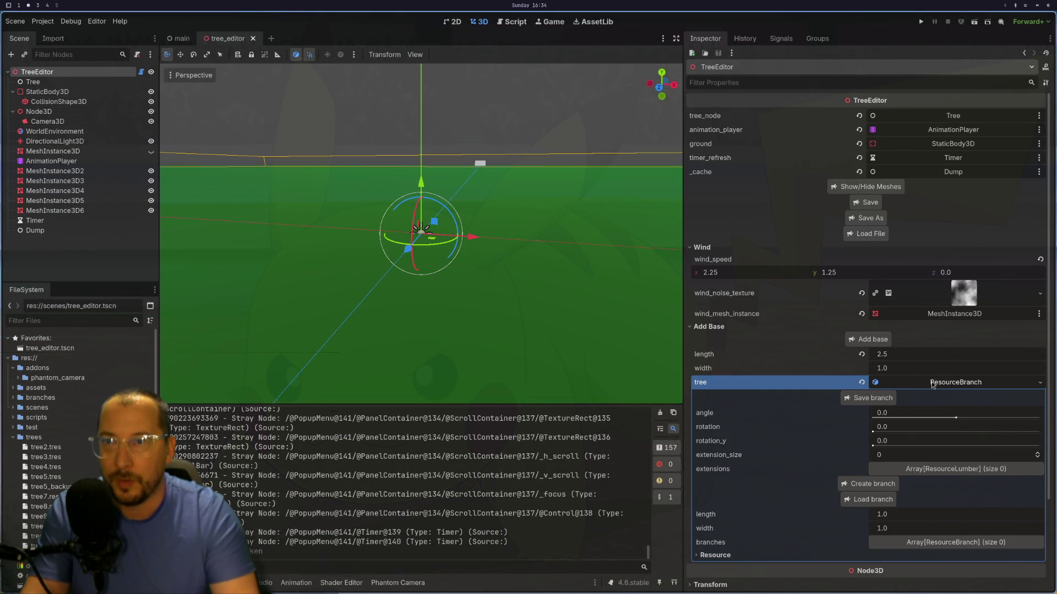
key(super+1)
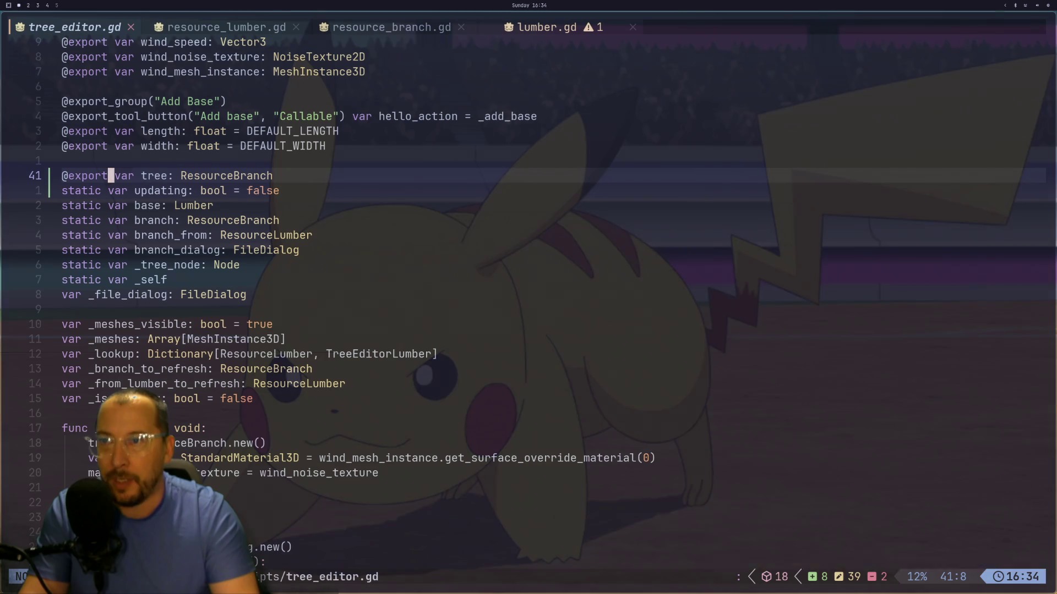
key(super+2)
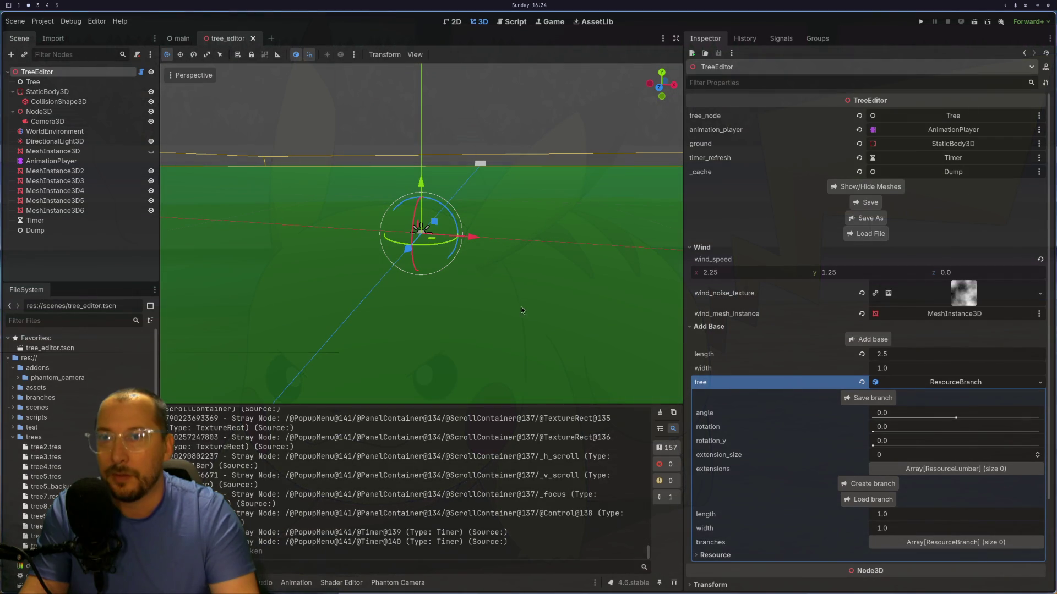
click(1039, 383)
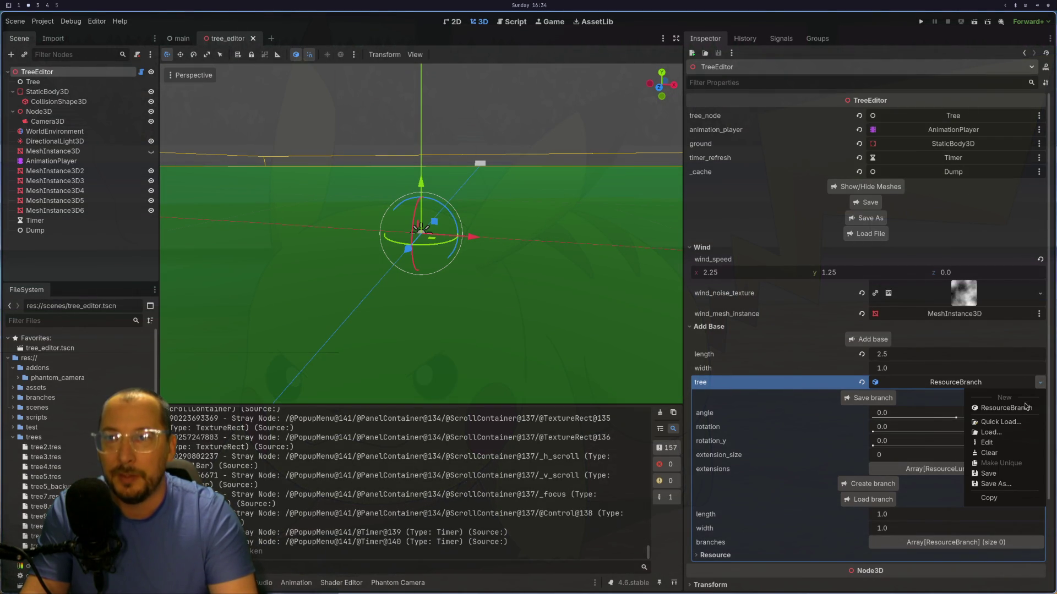
click(1019, 433)
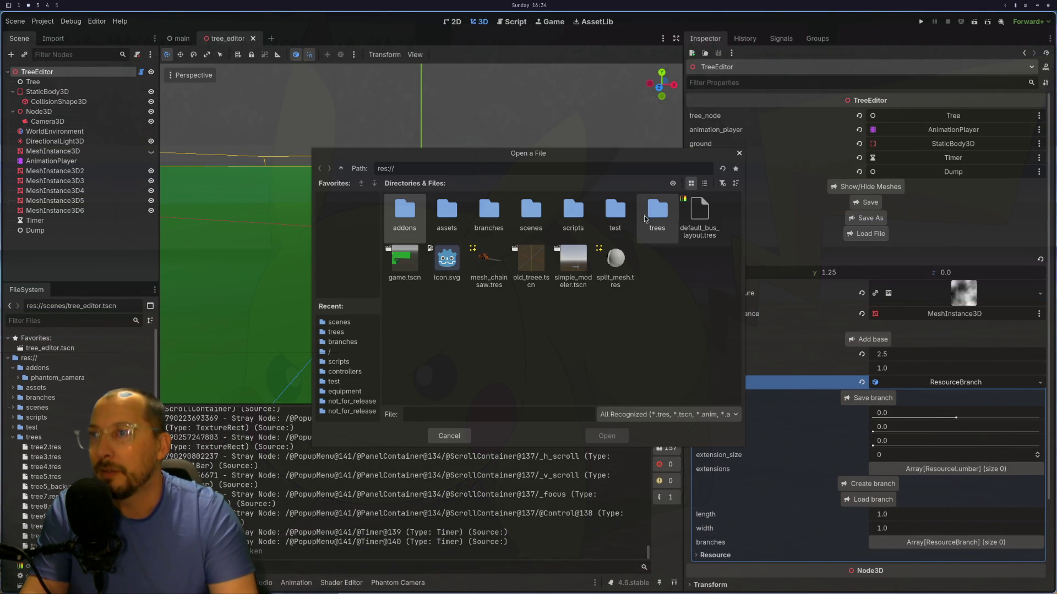
double_click(656, 212)
double_click(404, 260)
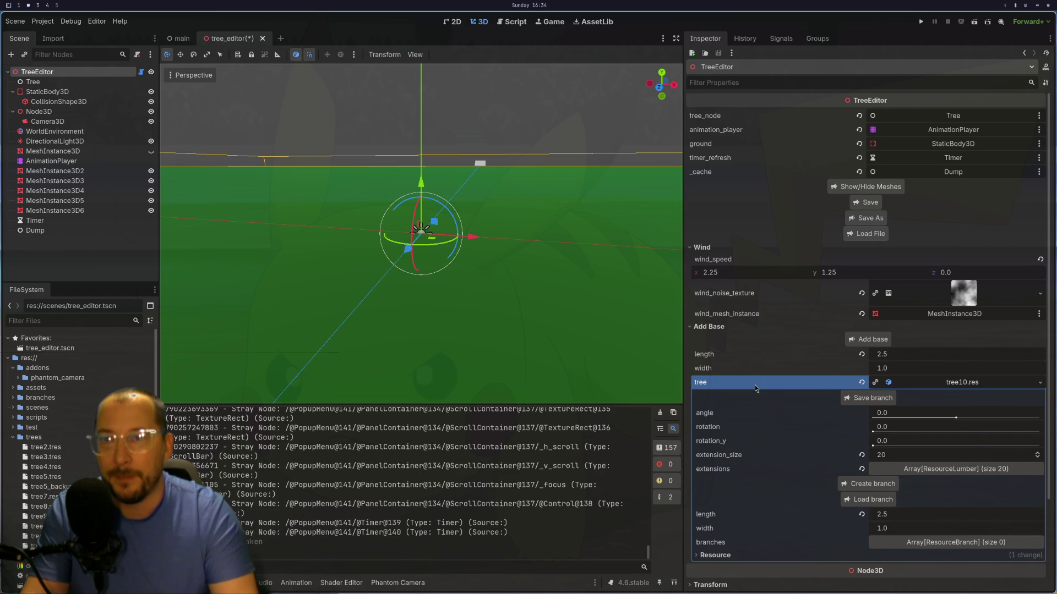
scroll(761, 399, down, 5)
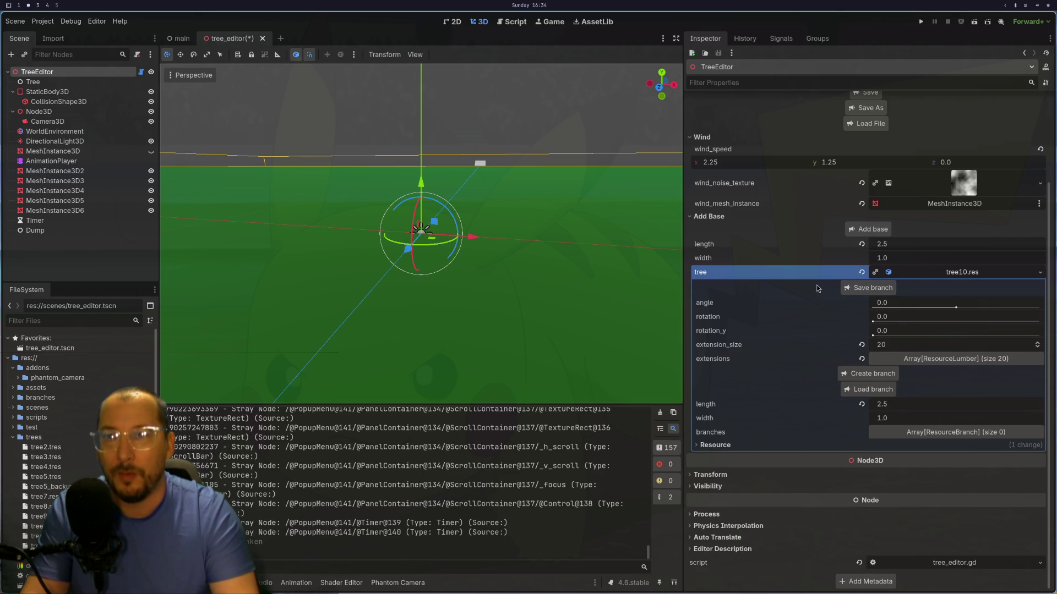
double_click(35, 526)
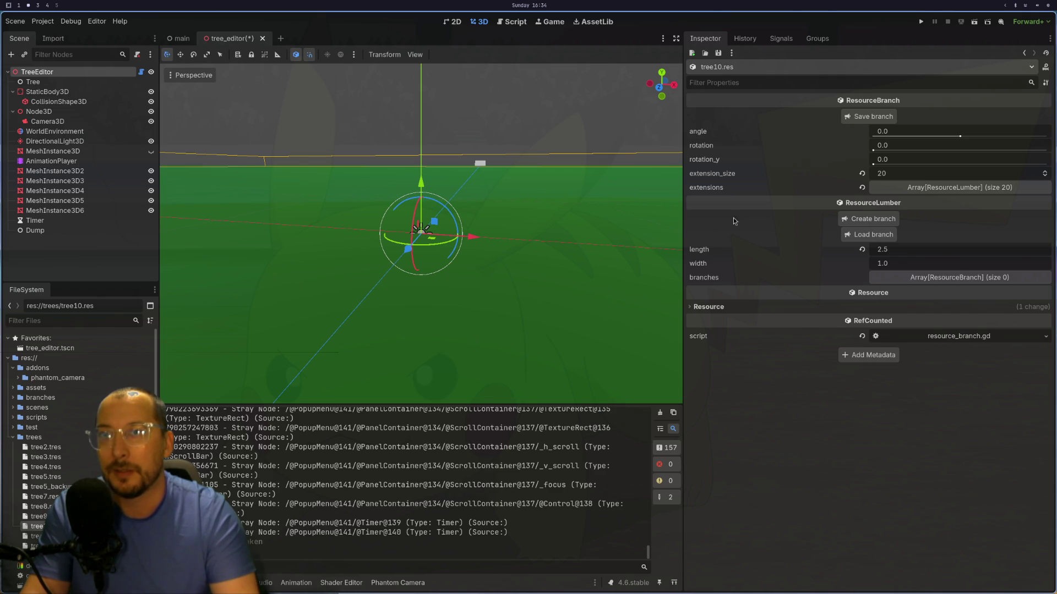
Widen the inspector and expand tree10.res's extensions array to show ResourceLumber entries 0–19
mouse_move(683, 203)
mouse_down()
mouse_move(384, 216)
mouse_move(577, 240)
mouse_up()
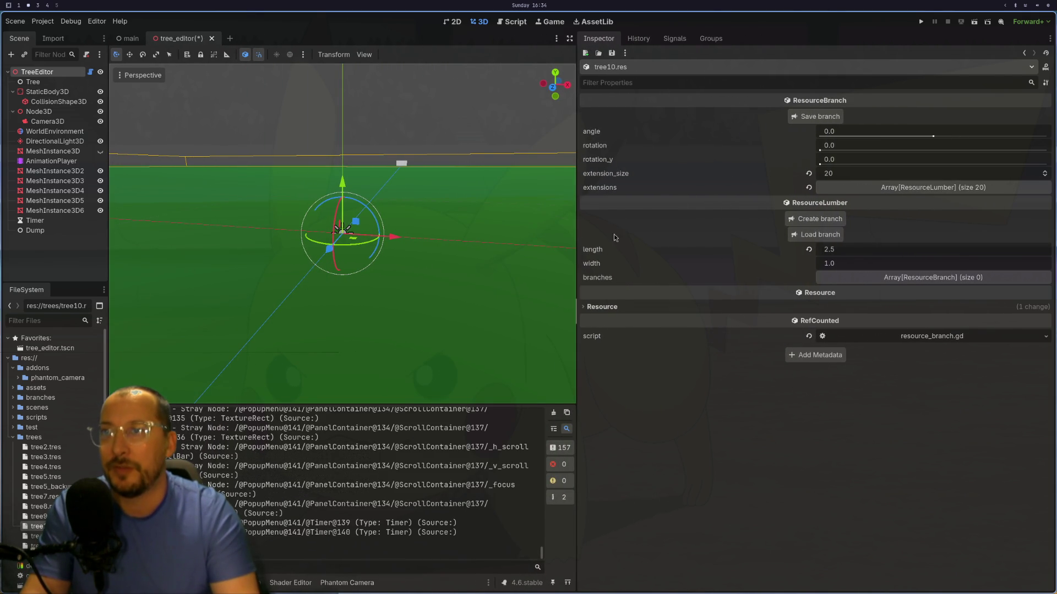
click(1049, 40)
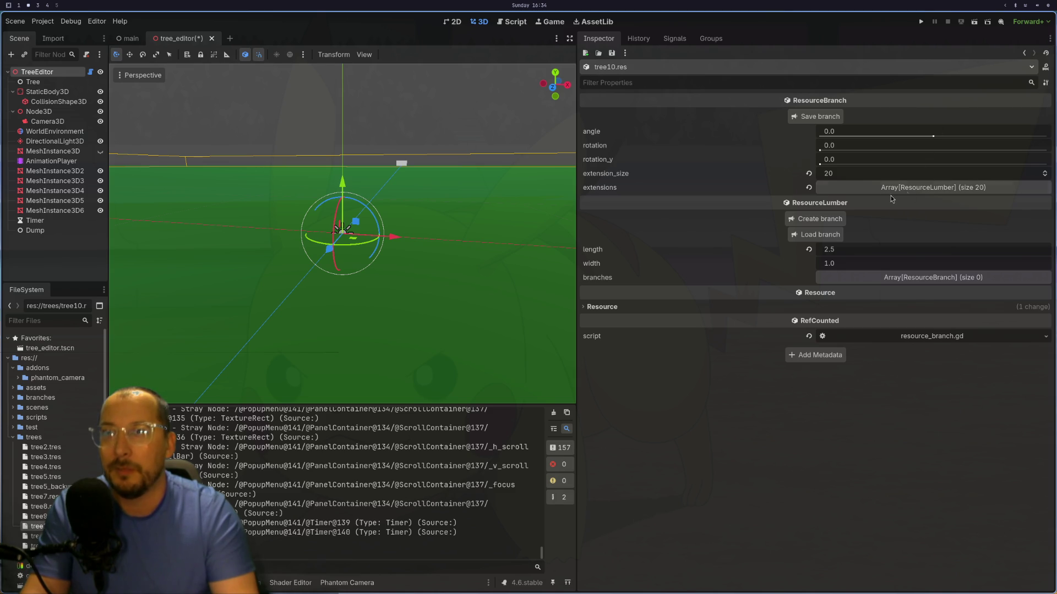
click(854, 190)
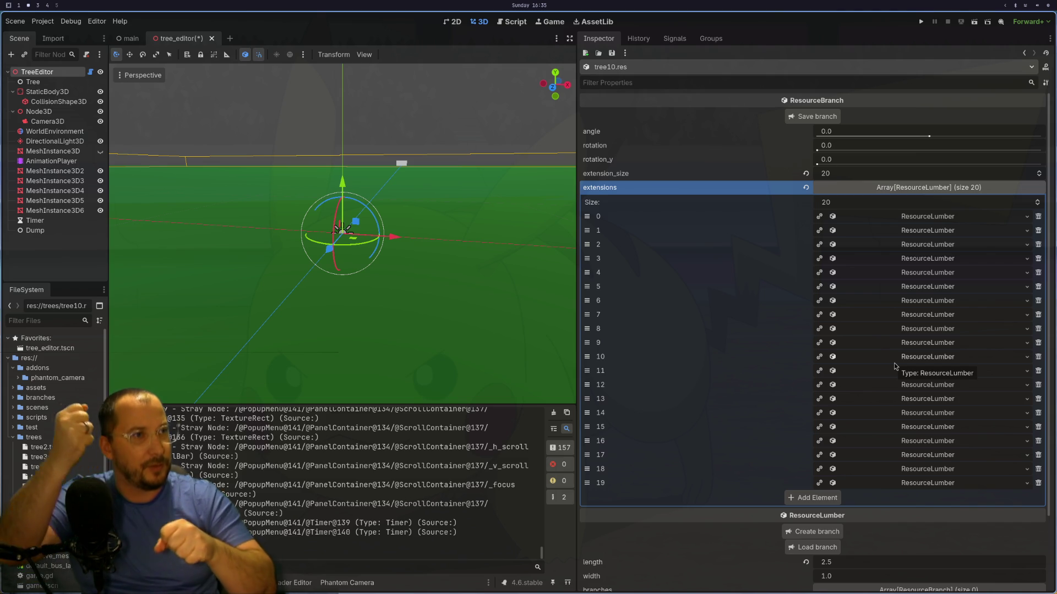
Expand element 0 of tree10.res's extensions array to inspect its properties
click(882, 218)
click(883, 217)
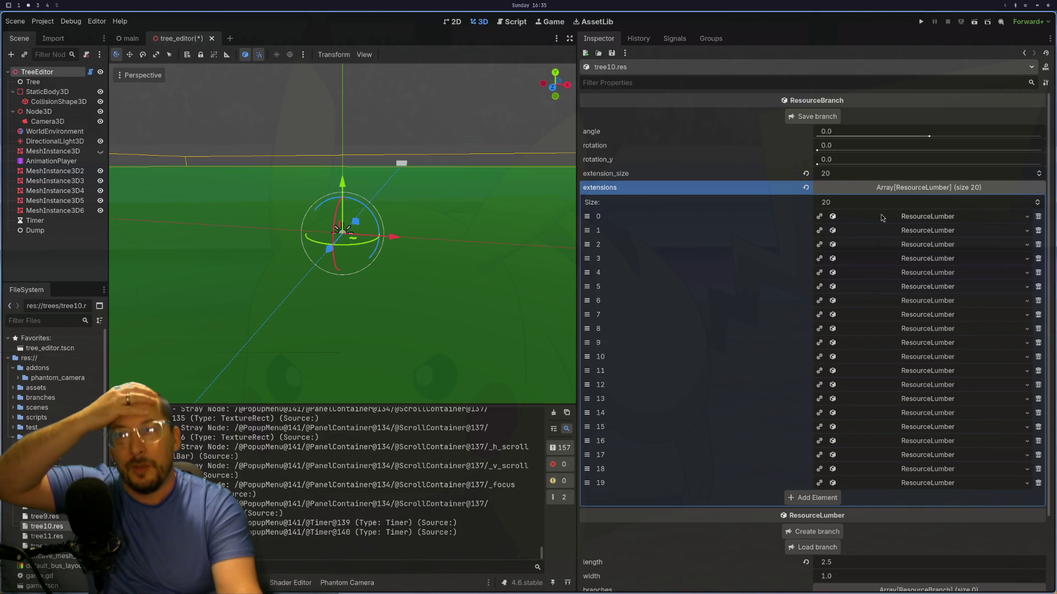
click(927, 217)
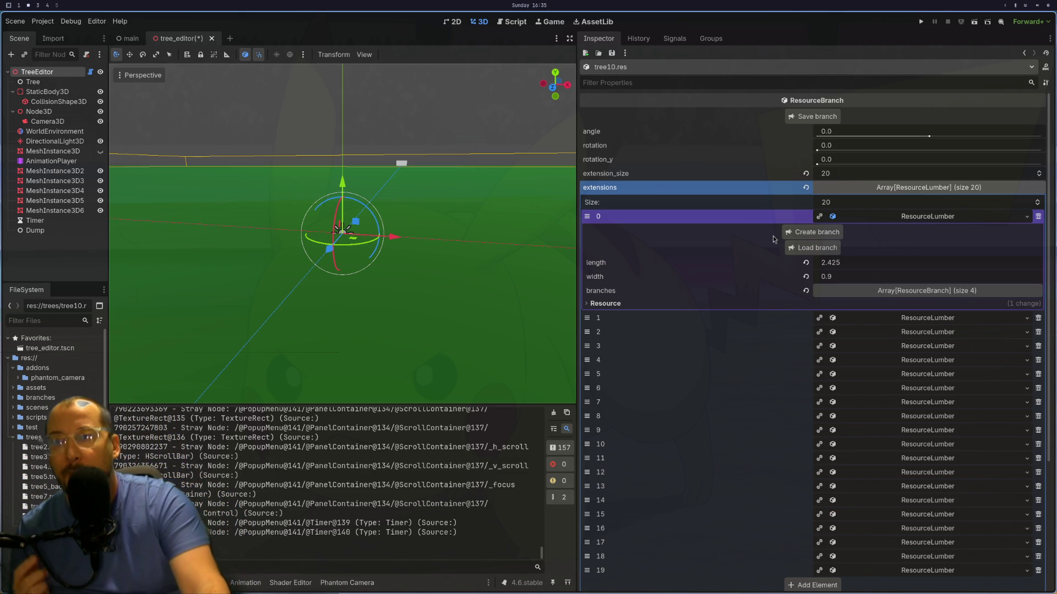
scroll(397, 176, up, 2)
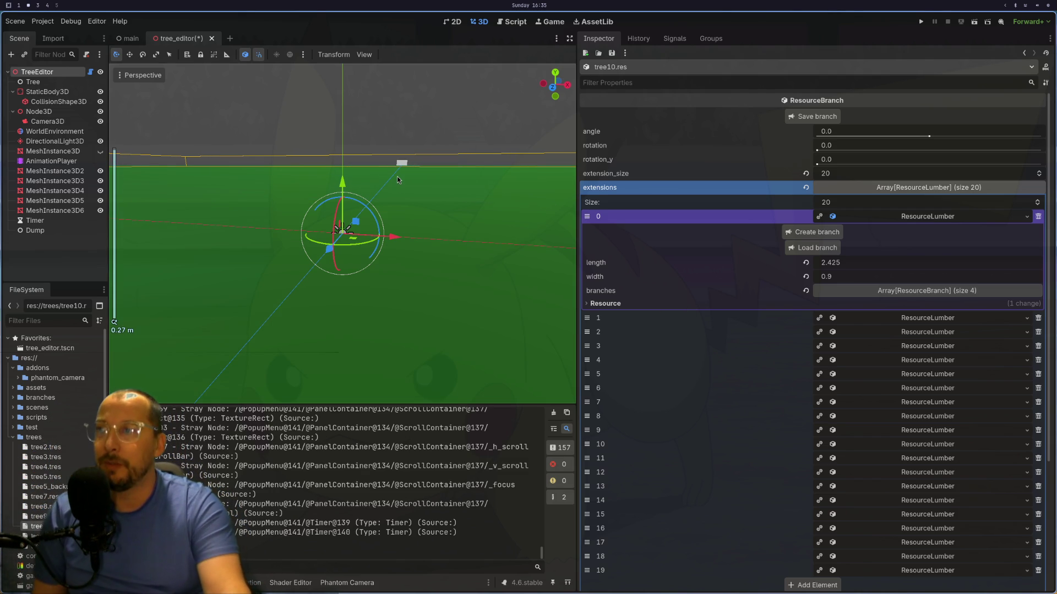
scroll(387, 220, down, 10)
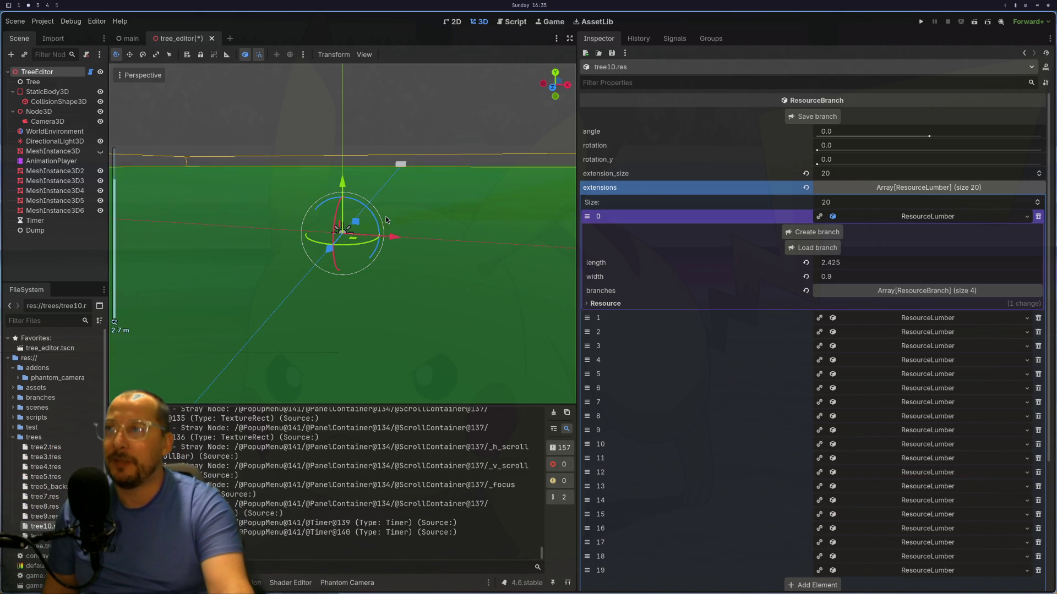
scroll(387, 220, up, 4)
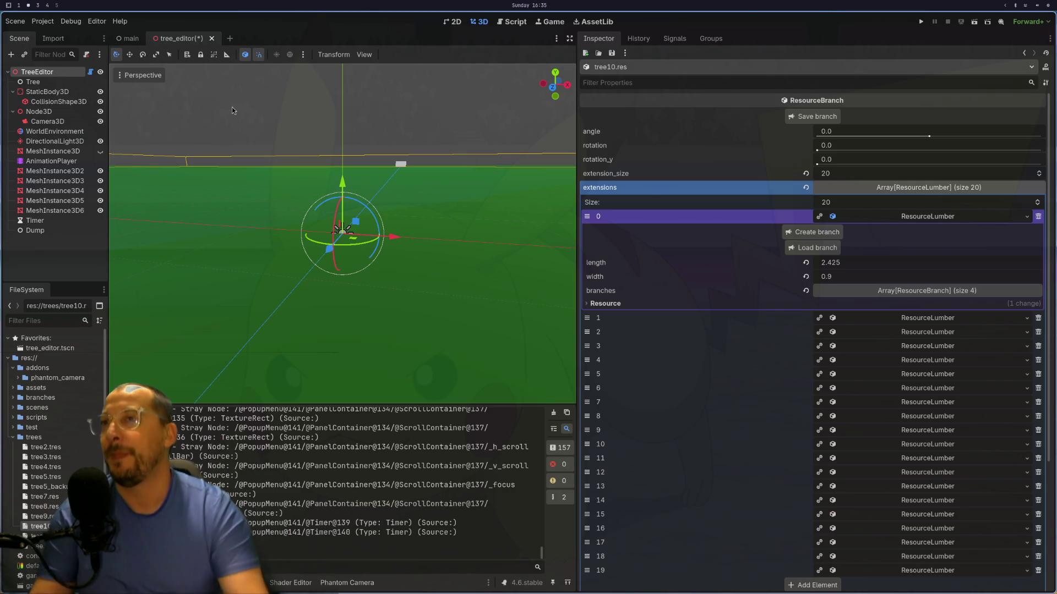
Select the TreeEditor node and scroll its Inspector to the top
click(55, 92)
click(60, 71)
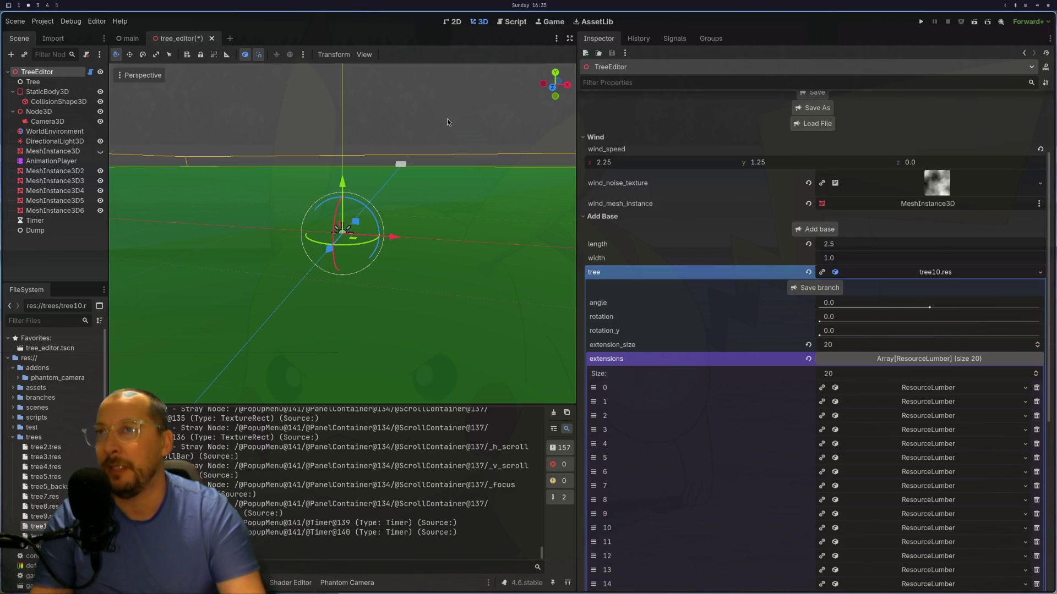
scroll(710, 144, up, 4)
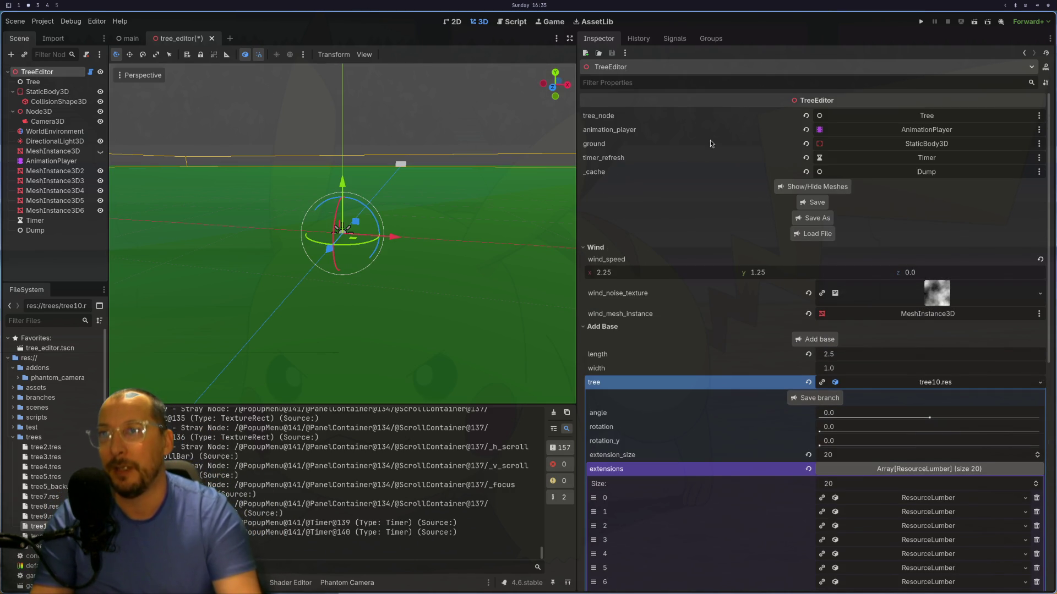
Choose tree10.res in the Load File picker, then switch to Neovim
click(805, 239)
scroll(165, 91, down, 2)
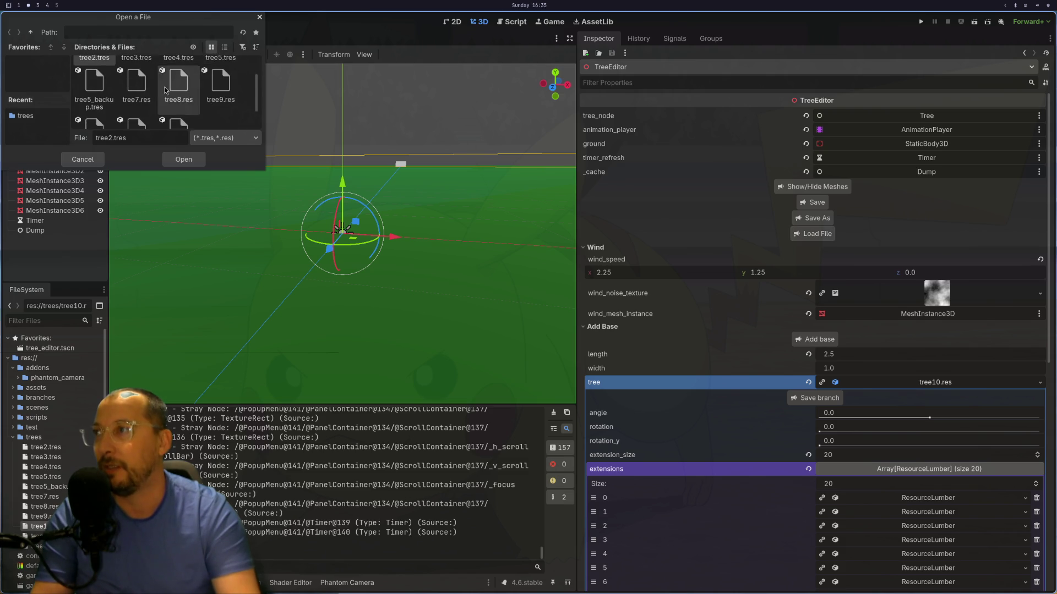
scroll(165, 90, down, 2)
click(135, 102)
click(80, 111)
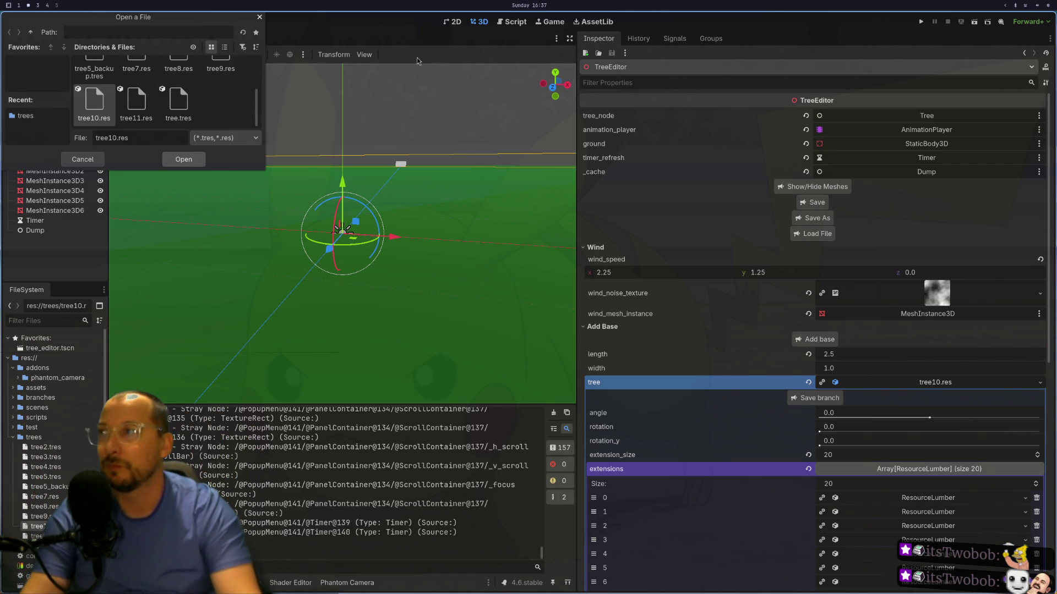
key(super+1)
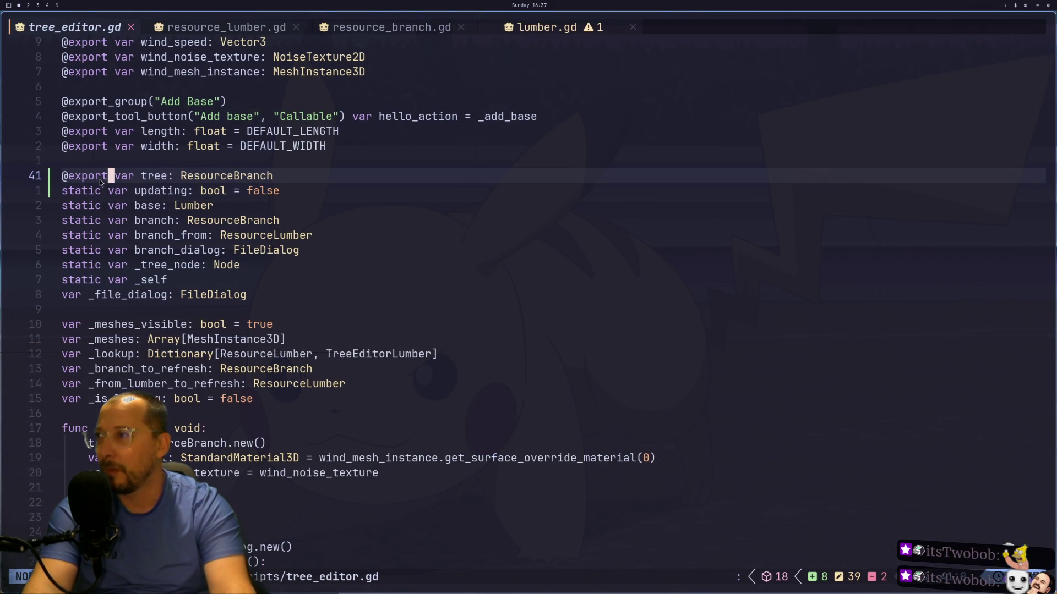
key(a)
key(BackSpace)
key(Escape)
key(u)
key(b)
key(d)
key(w)
key(X)
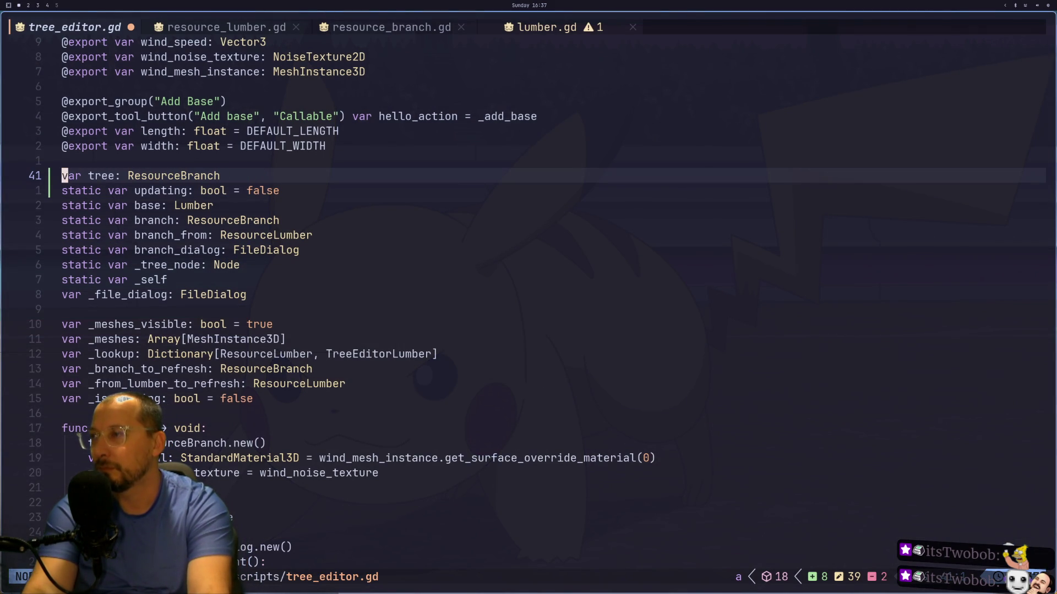
key(colon)
text(w)
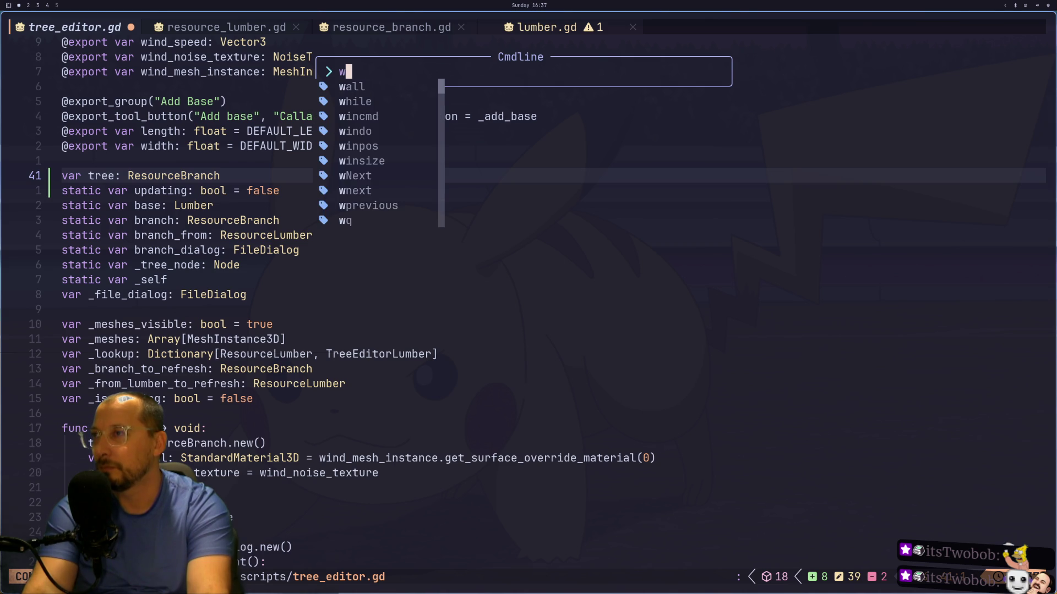
key(Return)
key(super+2)
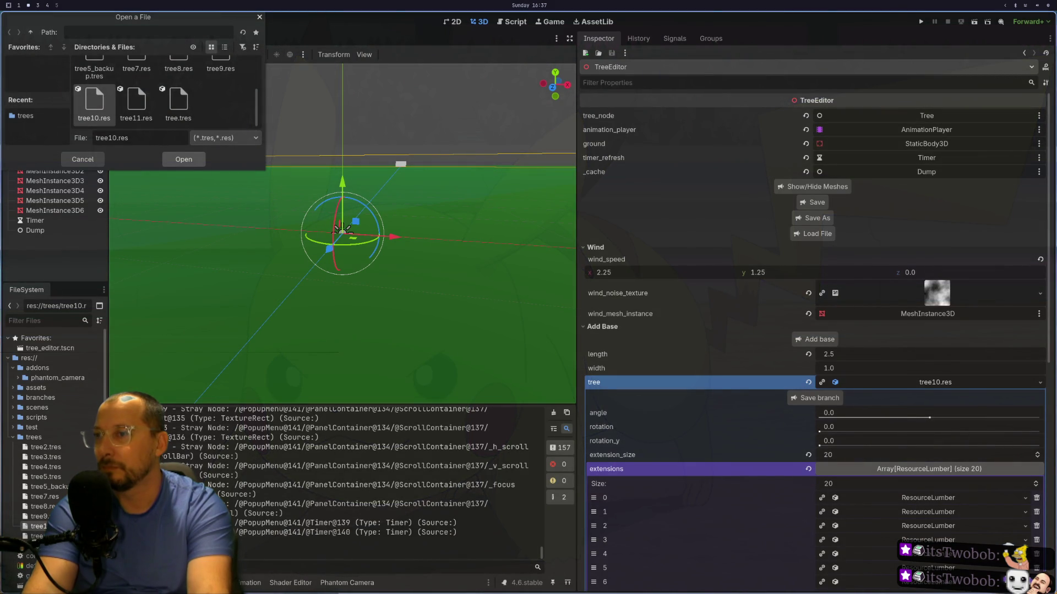
Launch a second Godot instance from the launcher, then close that window
key(super+d)
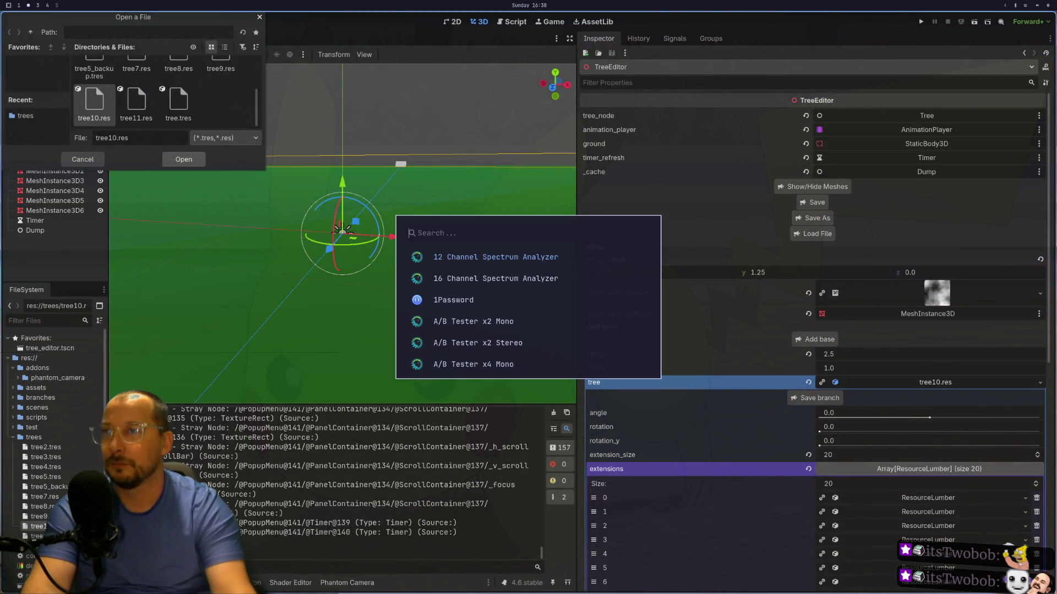
text(god)
key(Return)
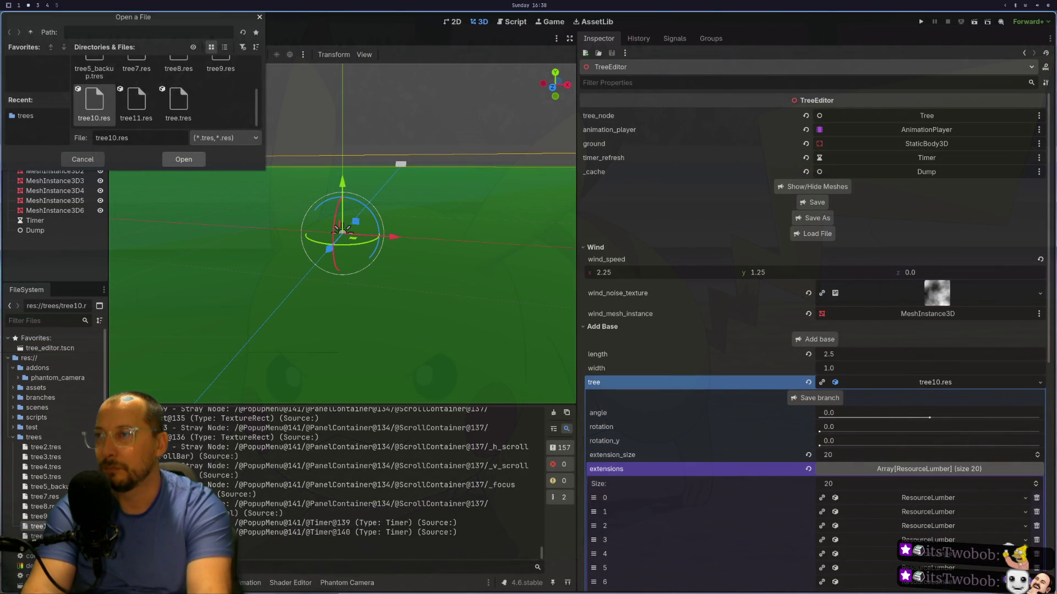
key(super+shift+q)
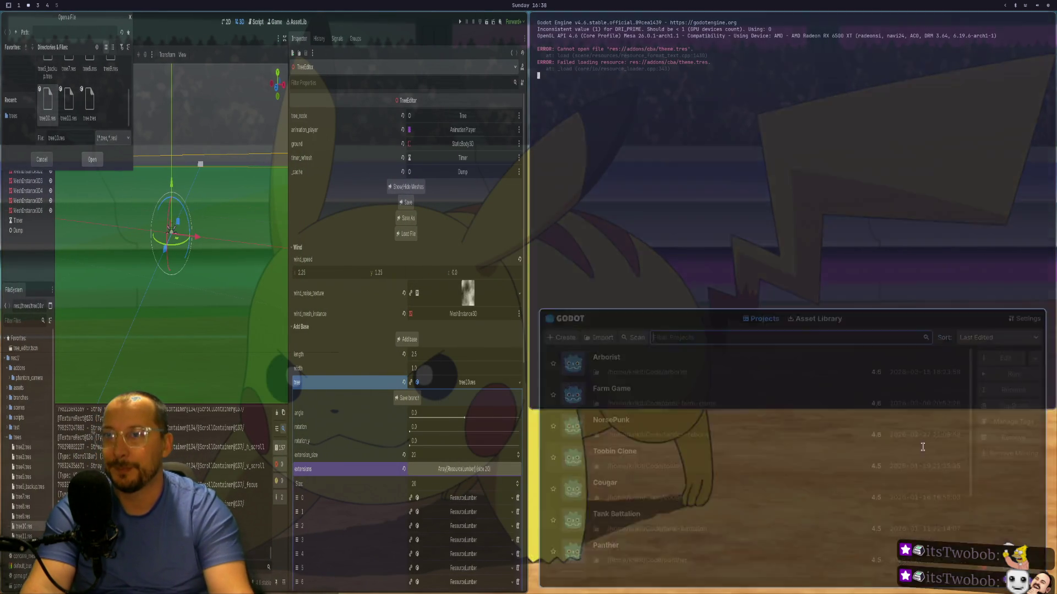
Kill the running Godot editor process in btop and close btop
click(1048, 6)
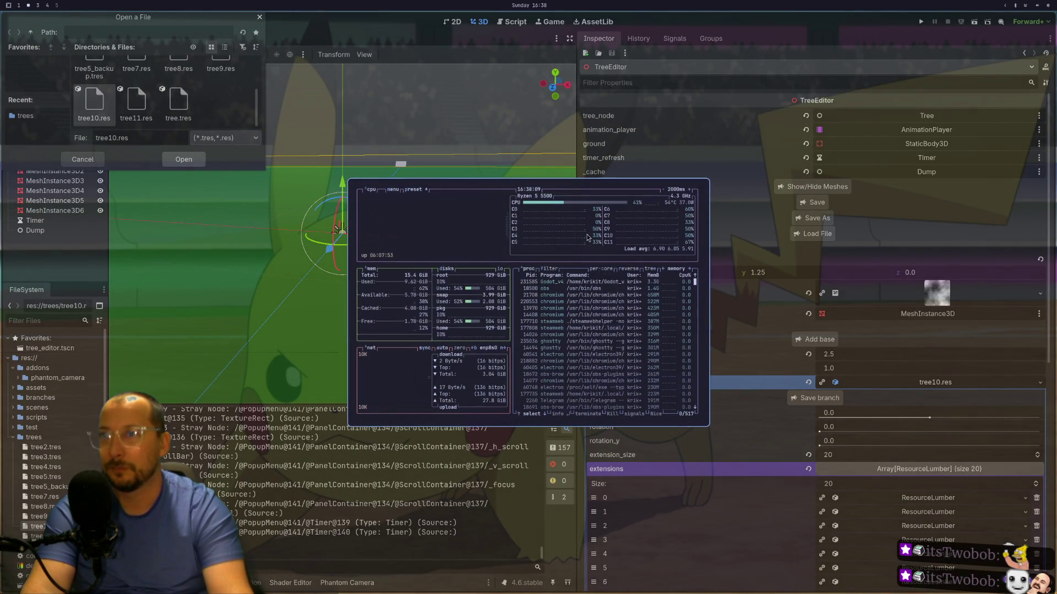
click(539, 284)
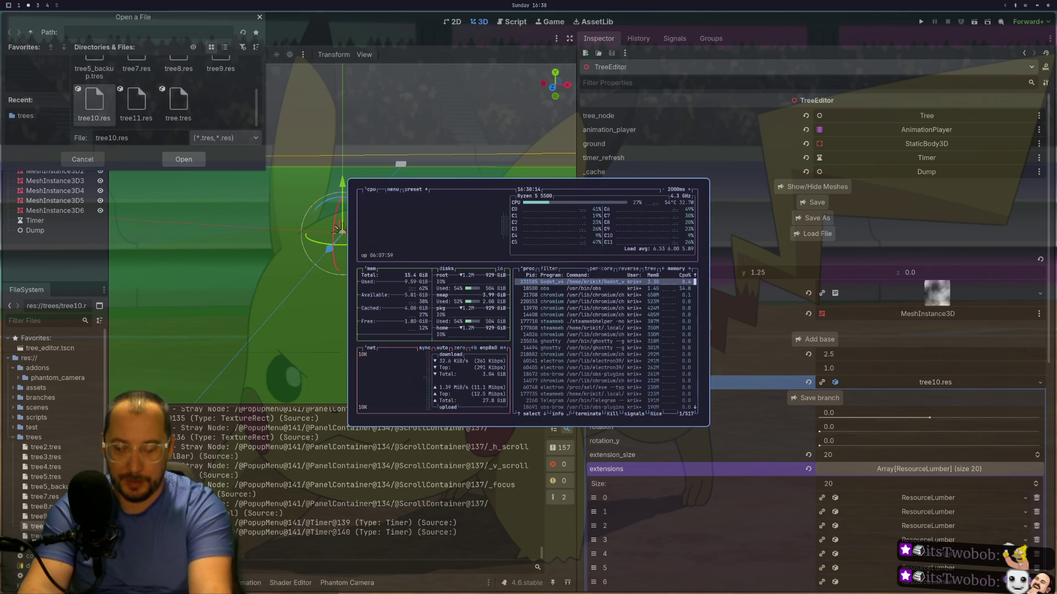
key(k)
key(Return)
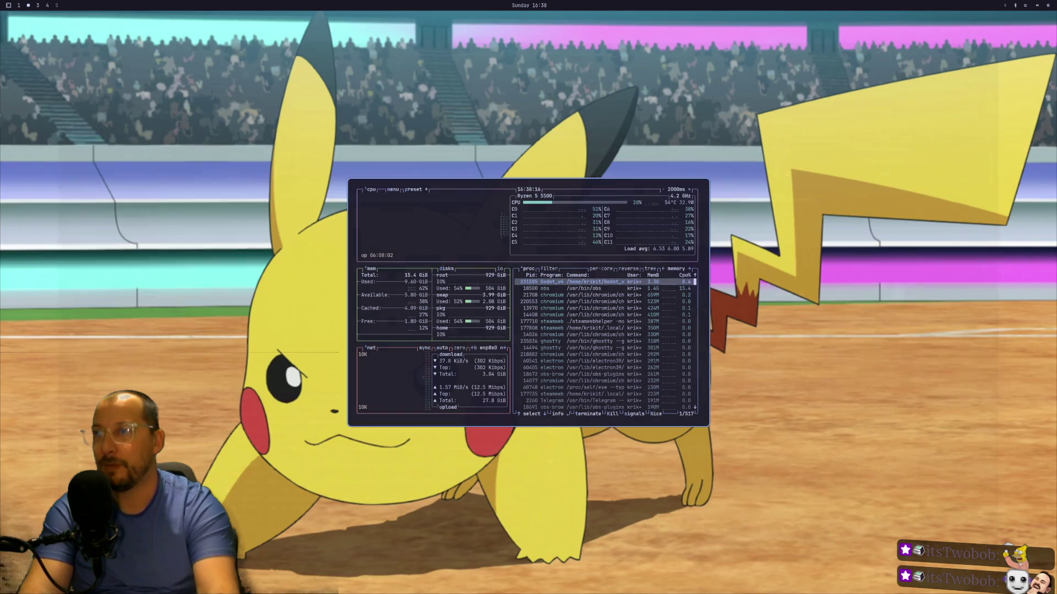
key(q)
Relaunch Godot from the app launcher
key(super+space)
text(godot)
key(Return)
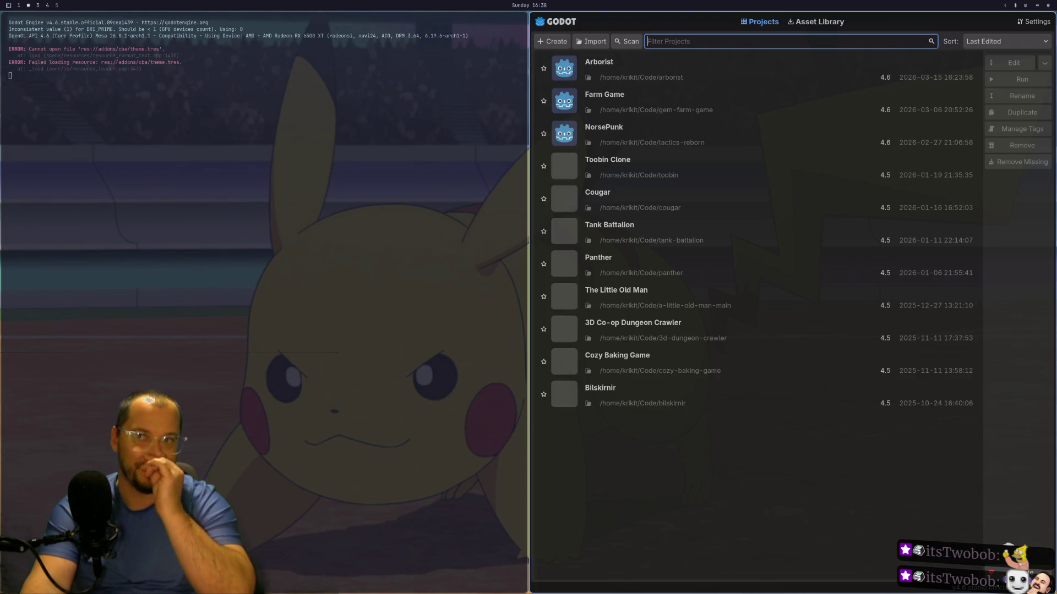
Open the Arborist project from the Project Manager list
double_click(901, 78)
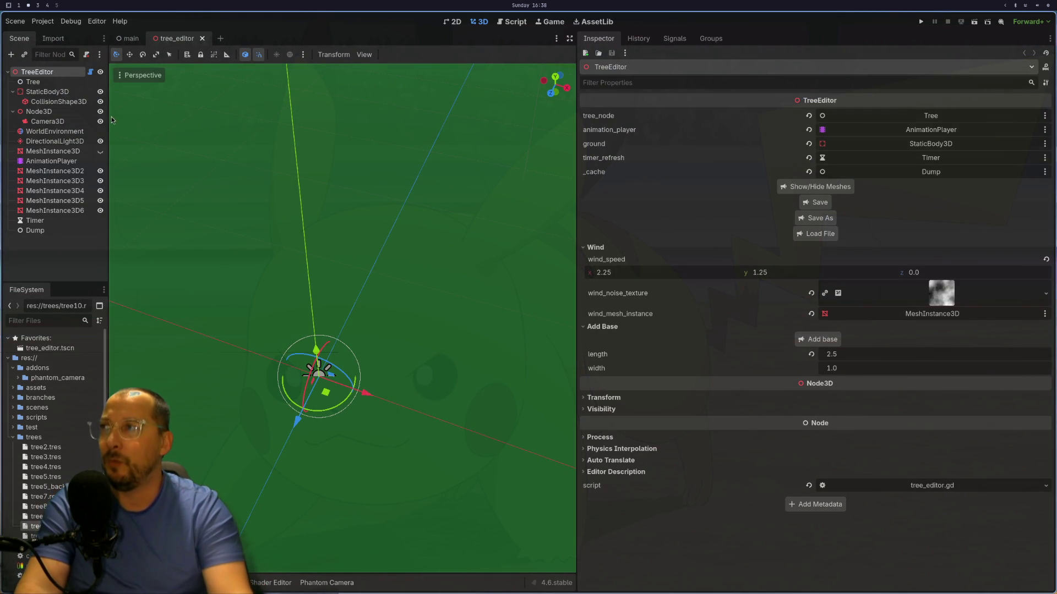
Orbit around the empty scene, then open the TreeEditor's Load File picker
mouse_move(420, 369)
mouse_down()
mouse_move(350, 289)
mouse_move(415, 319)
mouse_move(408, 385)
mouse_move(448, 390)
mouse_move(203, 392)
mouse_move(154, 418)
mouse_move(143, 410)
mouse_move(154, 407)
mouse_up()
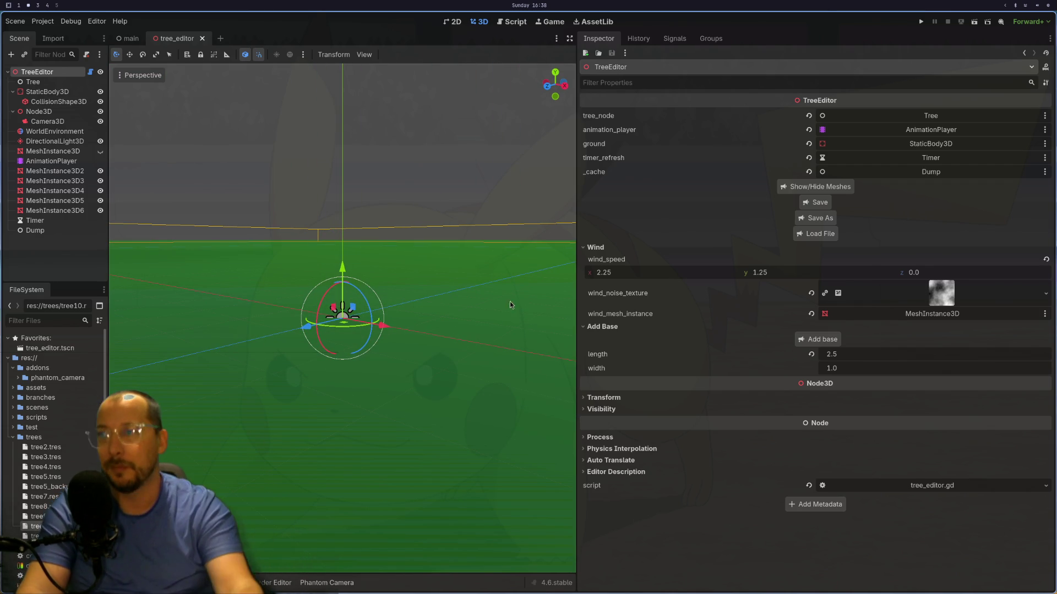
mouse_move(342, 154)
mouse_down()
mouse_move(270, 259)
mouse_move(289, 265)
mouse_move(288, 286)
mouse_move(312, 253)
mouse_up()
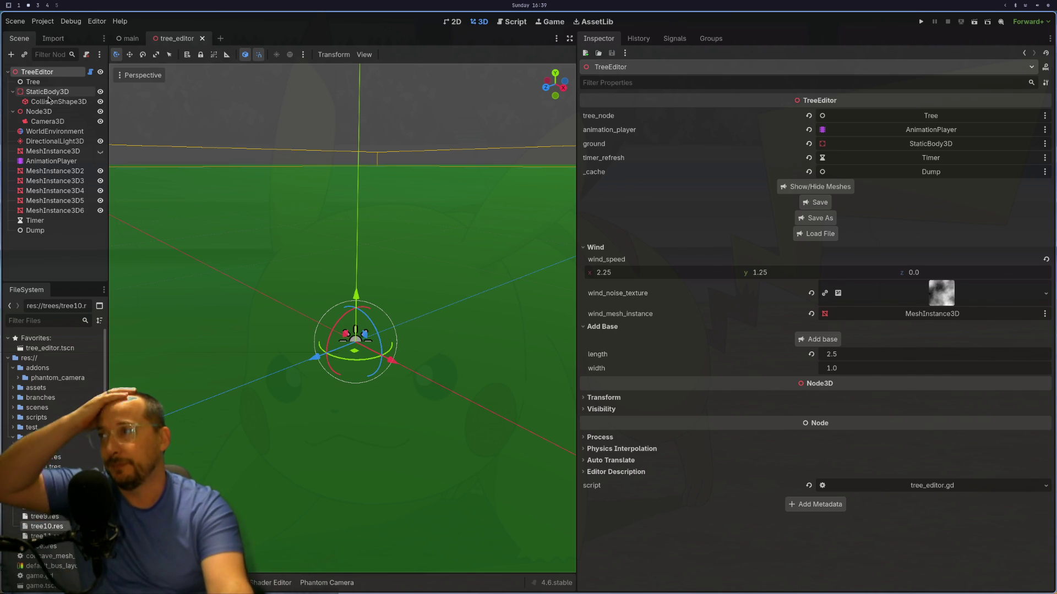
click(804, 233)
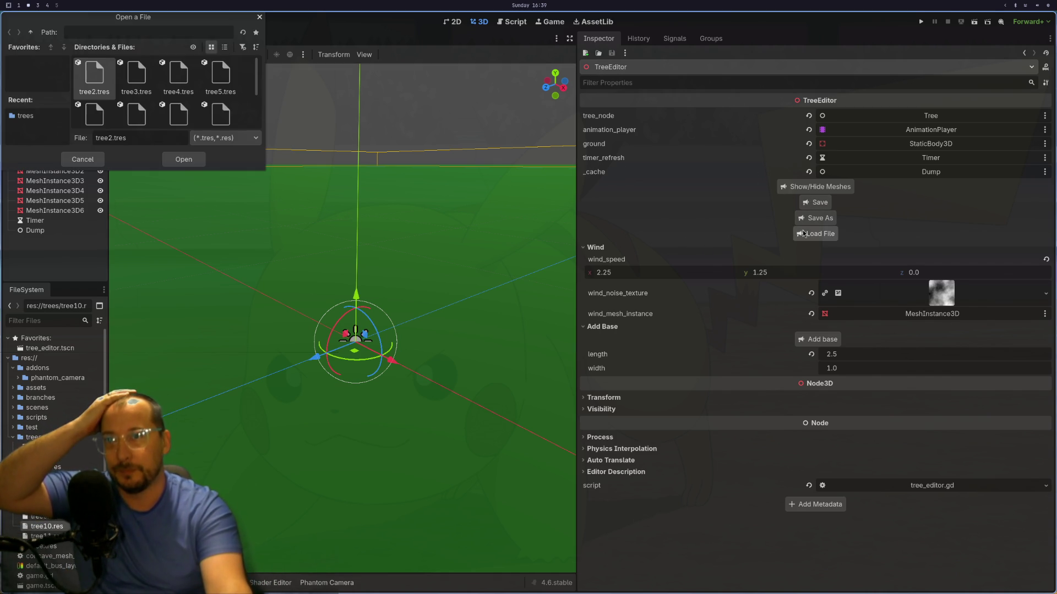
Select tree10.res in the Open a File dialog and load it
scroll(137, 99, down, 3)
click(136, 107)
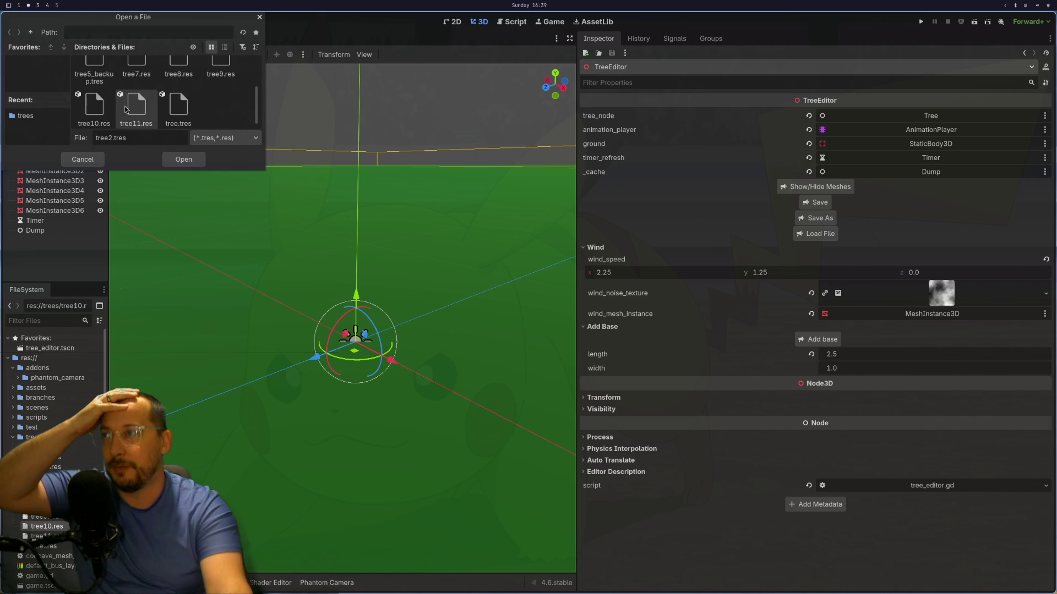
click(86, 114)
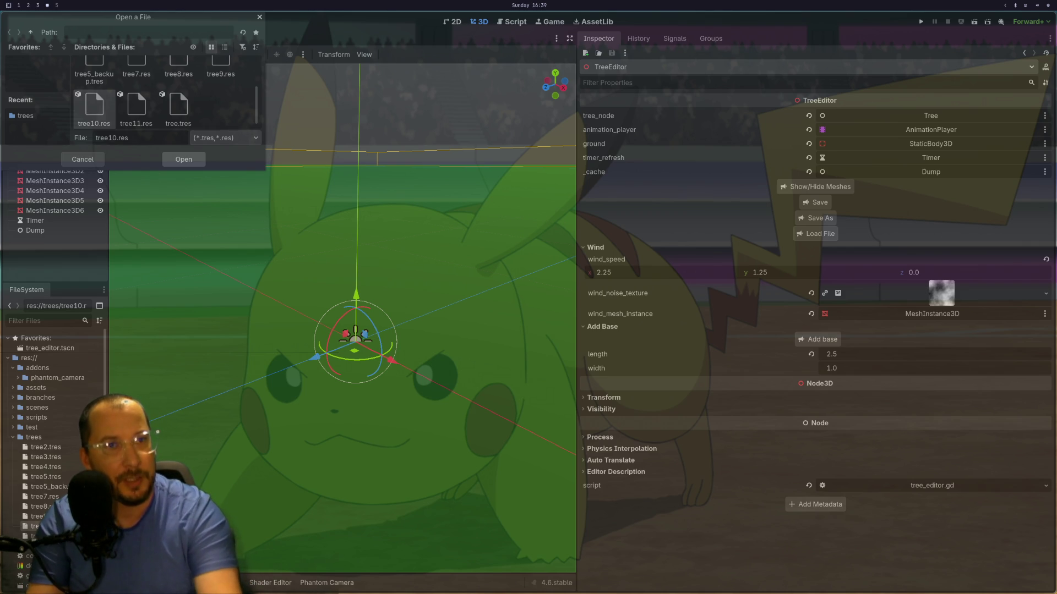
key(Return)
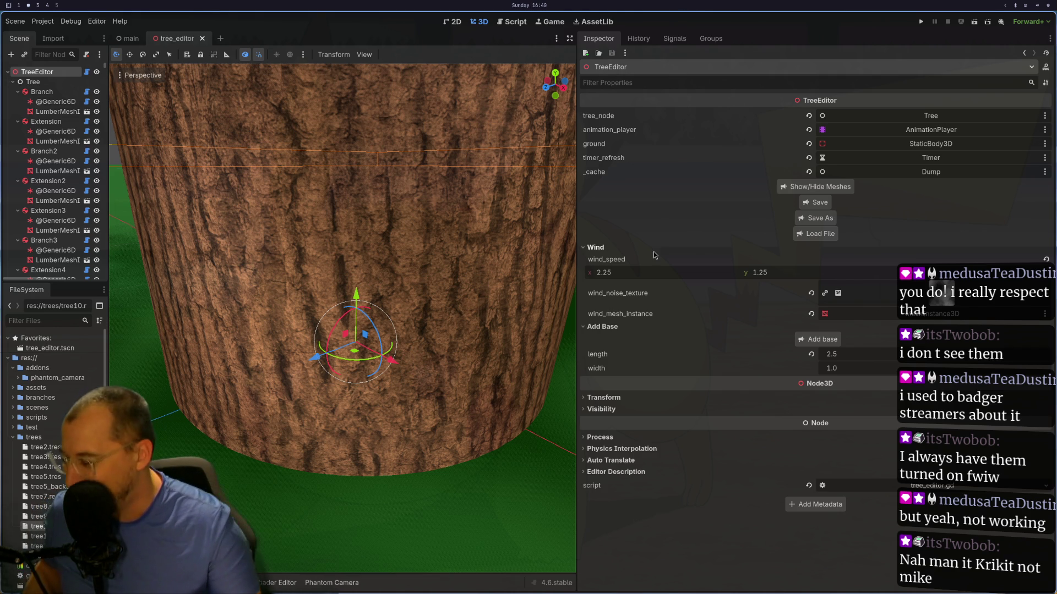
Reselect TreeEditor and use Show/Hide Meshes to hide the tree's lumber meshes
scroll(252, 250, down, 5)
mouse_move(252, 251)
mouse_down()
mouse_move(302, 258)
mouse_move(324, 418)
mouse_up()
drag(317, 377, 325, 352)
scroll(343, 318, up, 3)
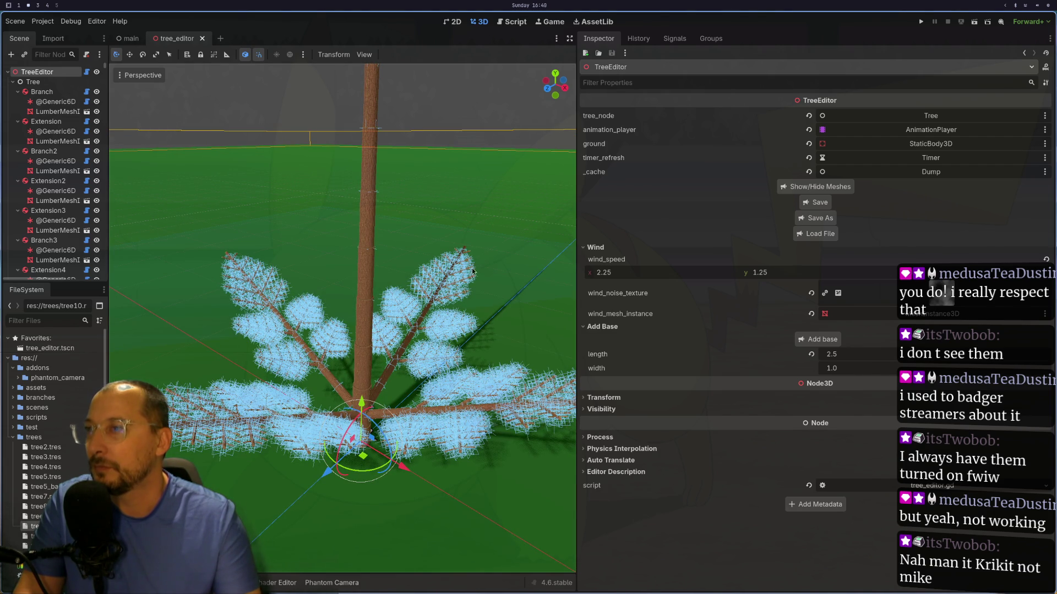
click(60, 83)
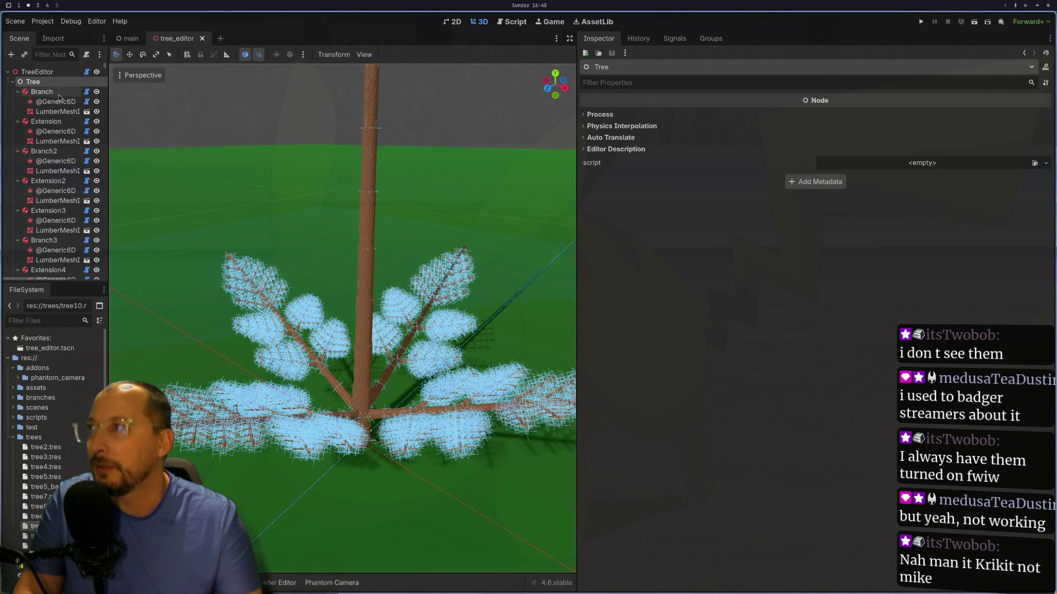
click(206, 118)
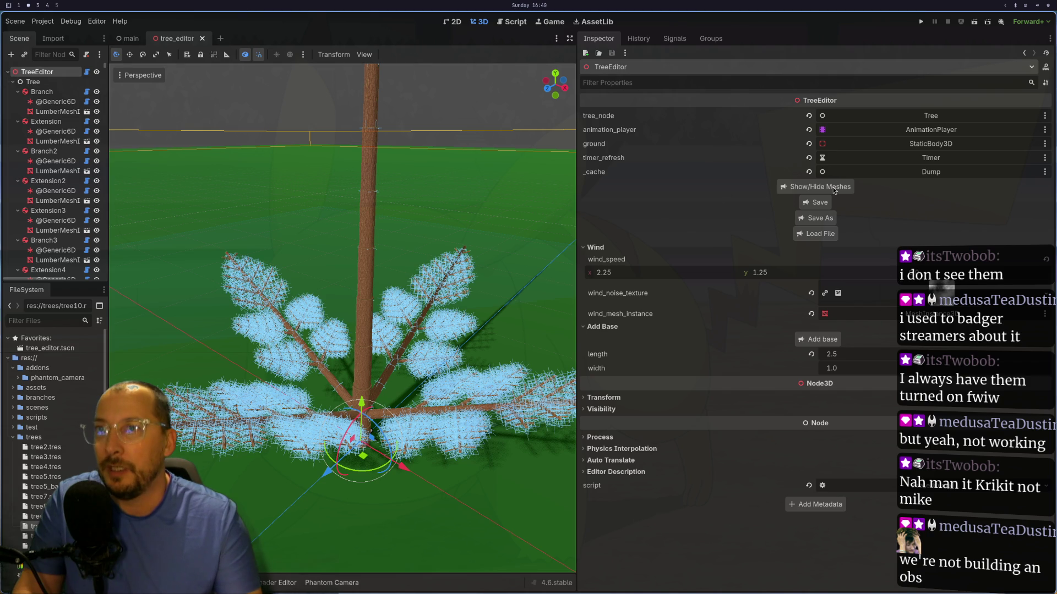
click(849, 191)
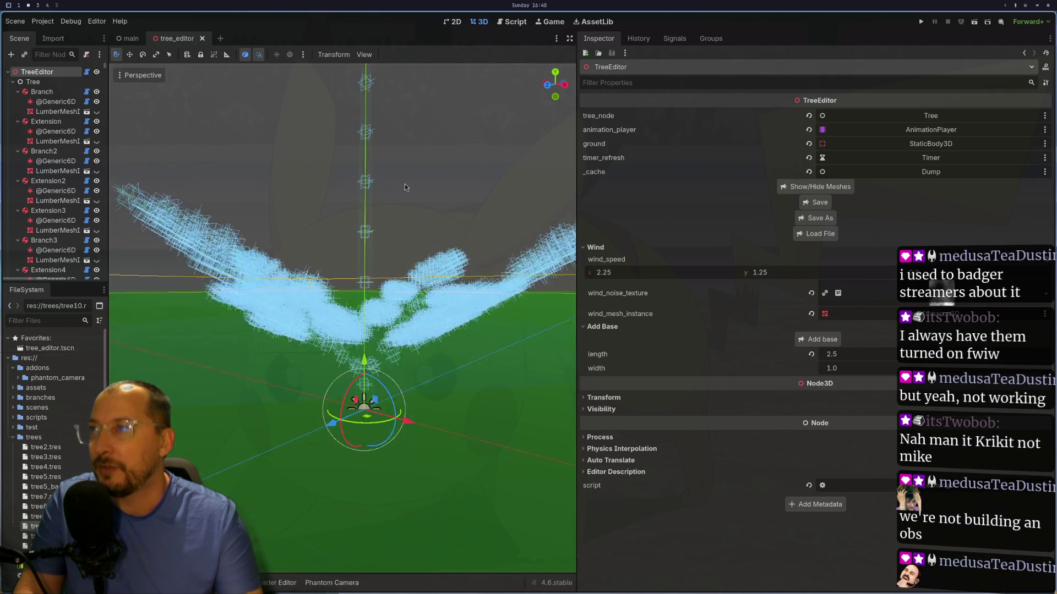
drag(407, 184, 405, 197)
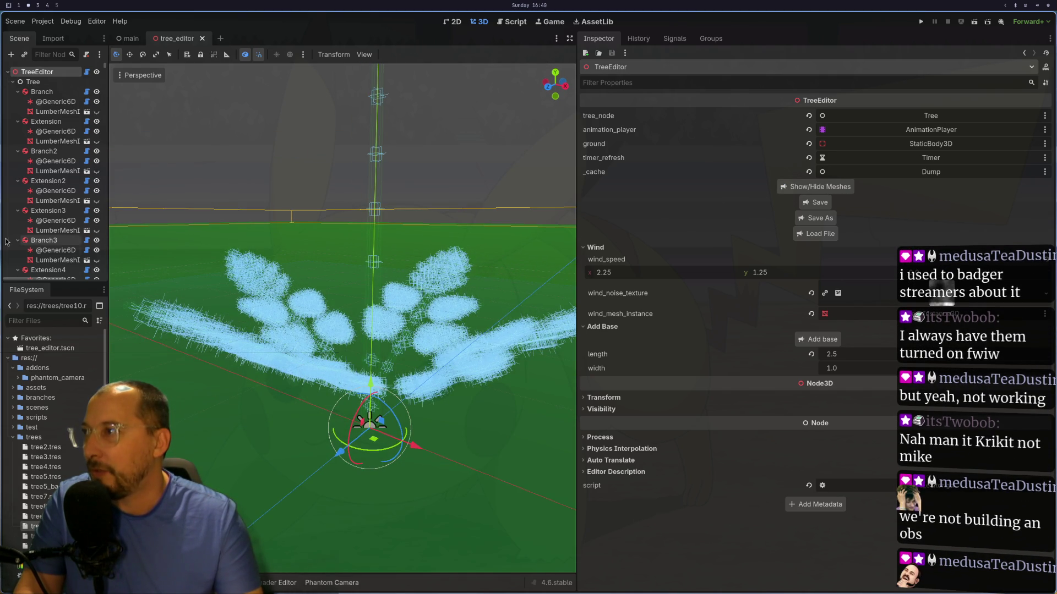
scroll(61, 165, down, 5)
drag(105, 74, 112, 325)
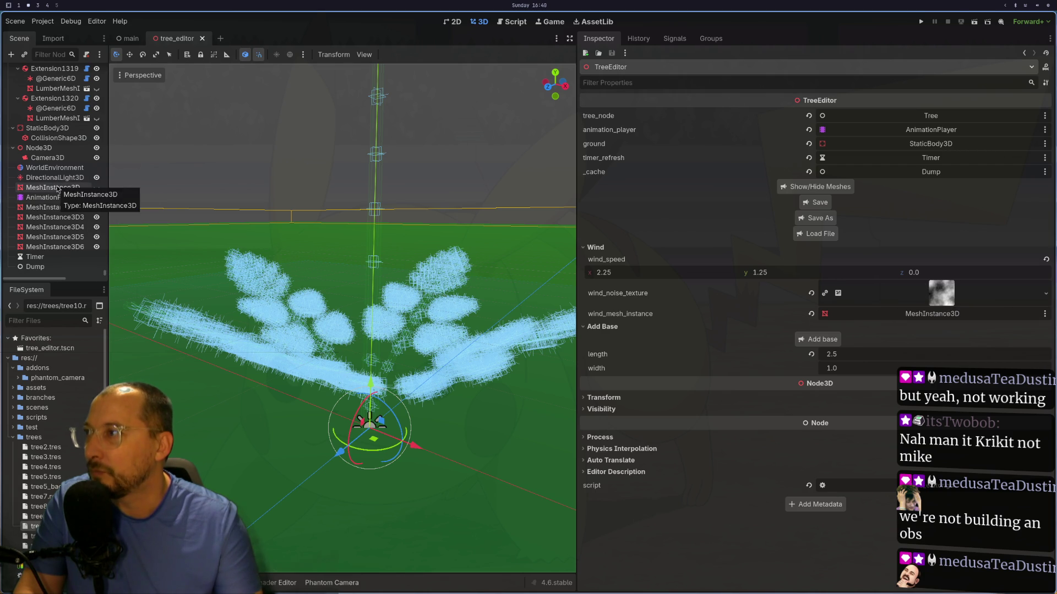
Select MeshInstance3D2 and expand its ground material properties
click(97, 188)
click(98, 188)
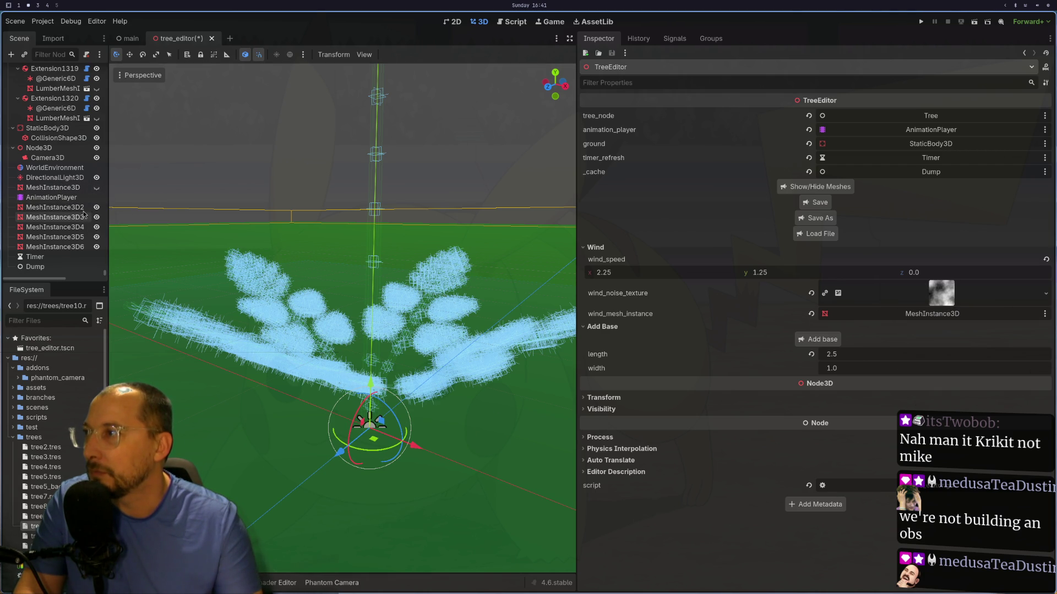
click(228, 228)
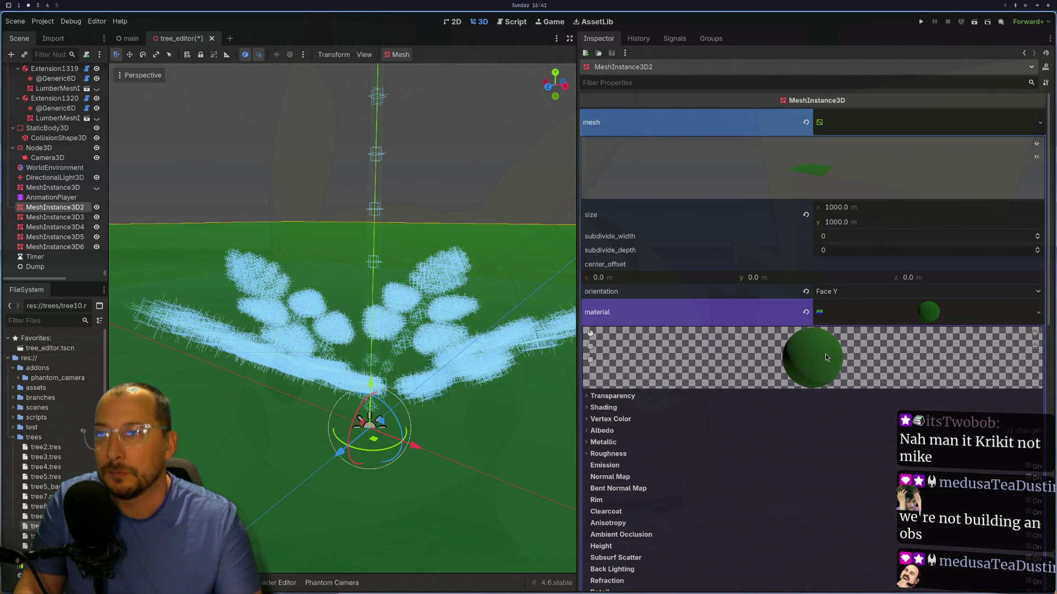
click(914, 323)
click(914, 323)
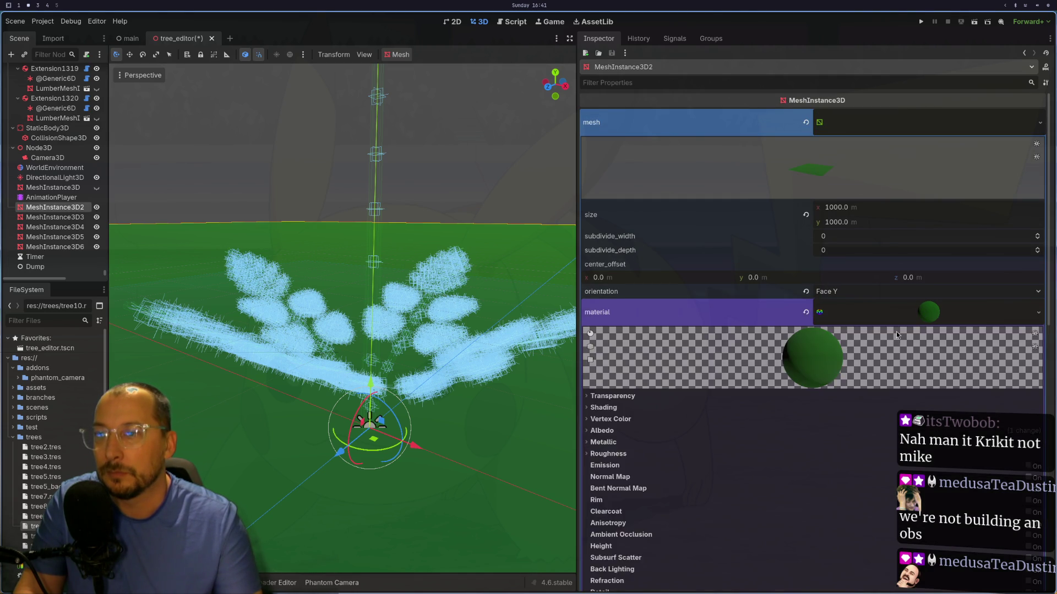
scroll(786, 385, down, 3)
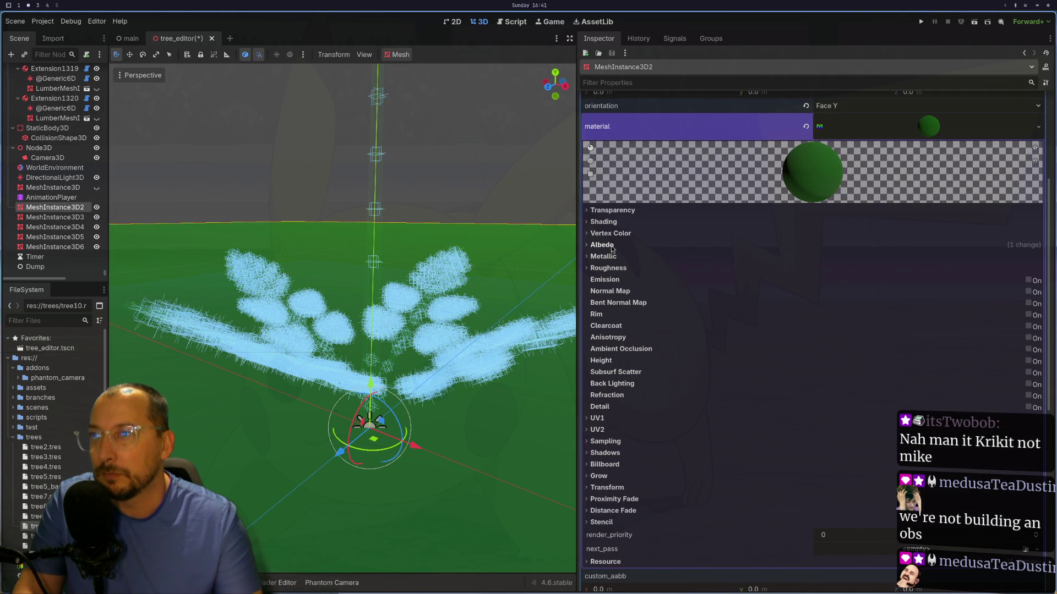
Set the ground material's albedo colour to dark grey
click(613, 246)
click(887, 258)
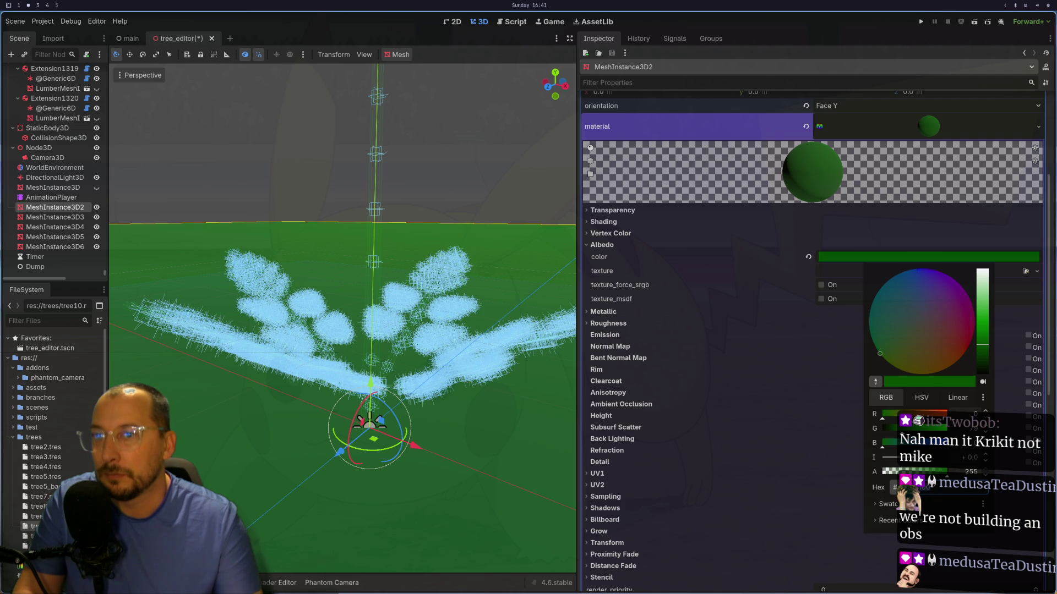
click(947, 352)
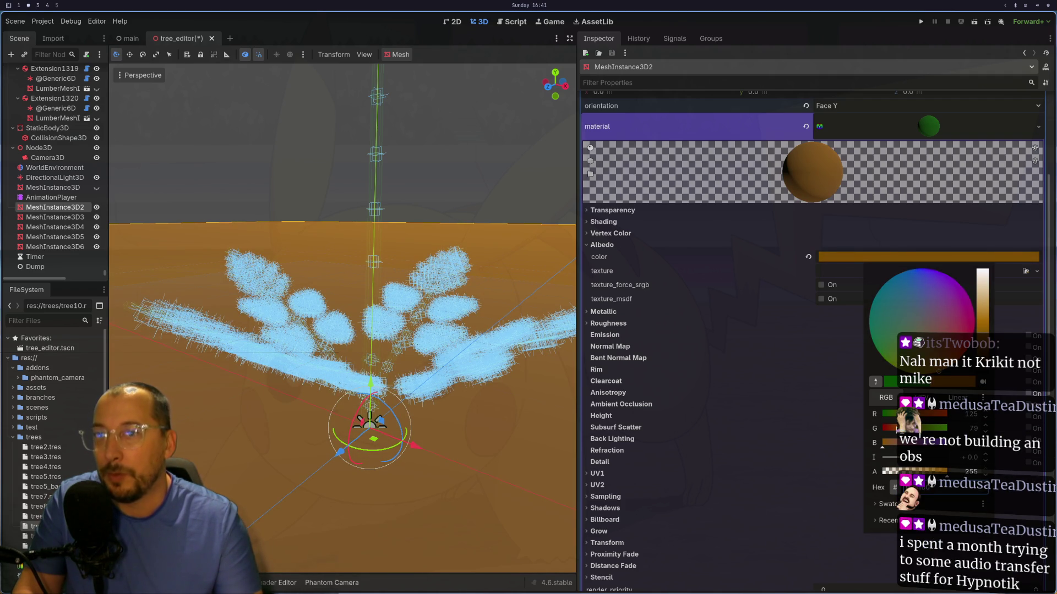
mouse_move(914, 414)
mouse_down()
mouse_move(871, 416)
mouse_move(874, 435)
mouse_up()
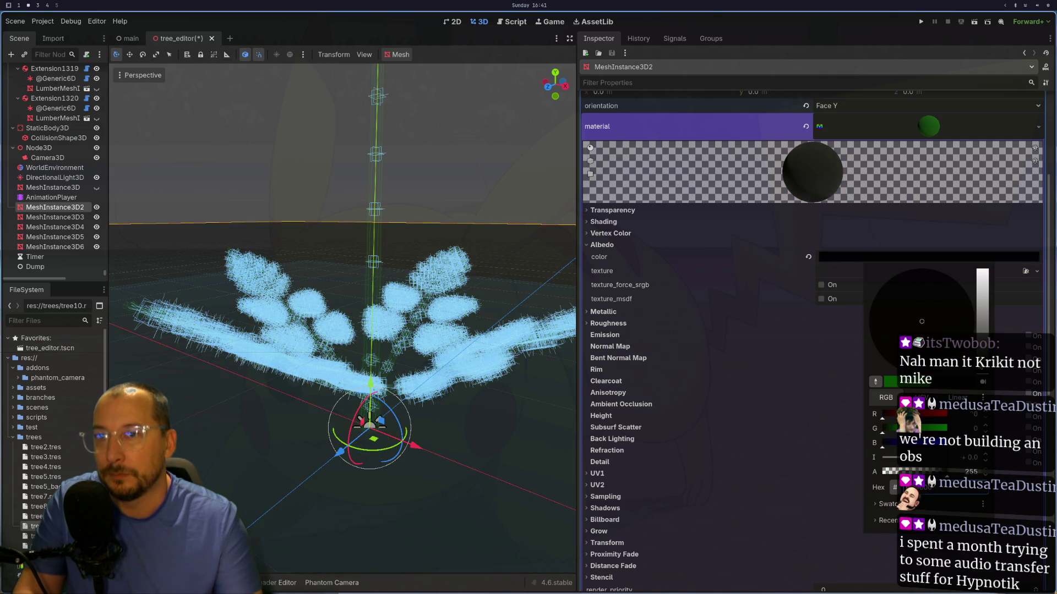
click(983, 350)
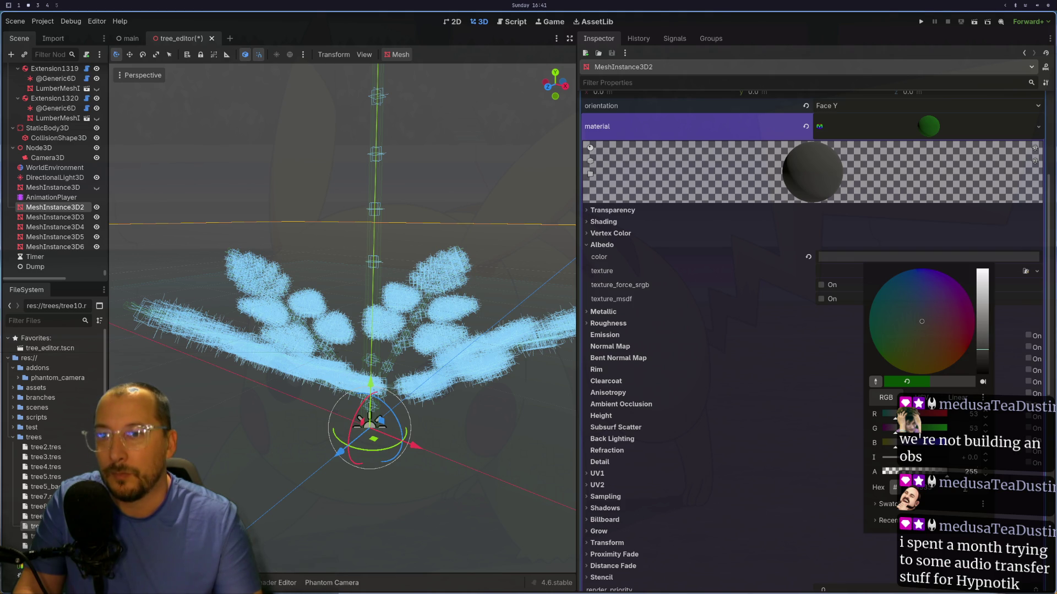
click(755, 285)
Drag the Inspector divider right to widen the 3D viewport
drag(578, 234, 837, 234)
scroll(601, 250, up, 5)
scroll(601, 250, down, 10)
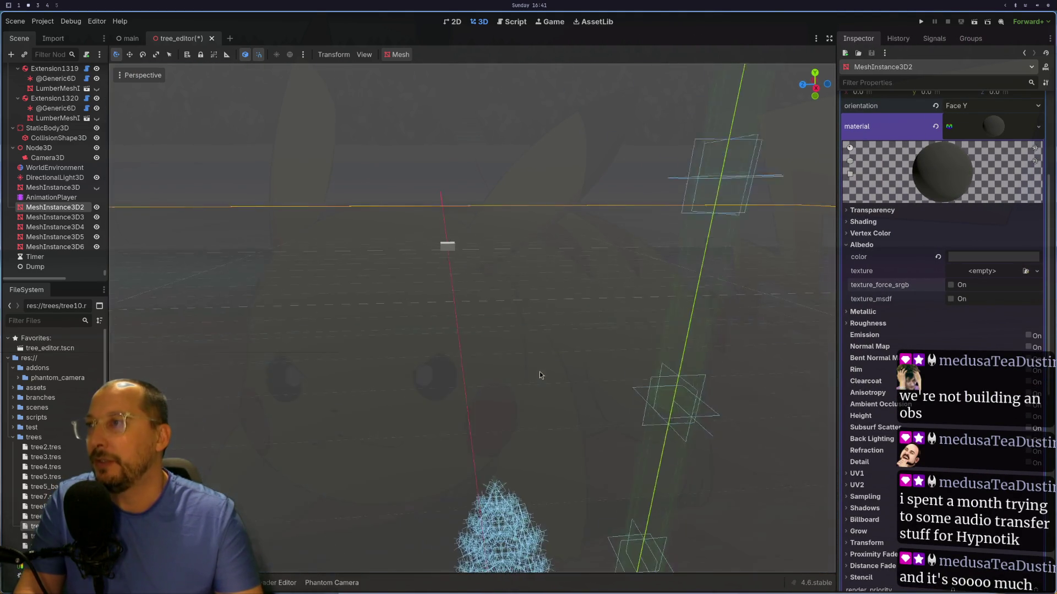
Frame the selected stalk, zoom around the tree and select one of its joints
key(f)
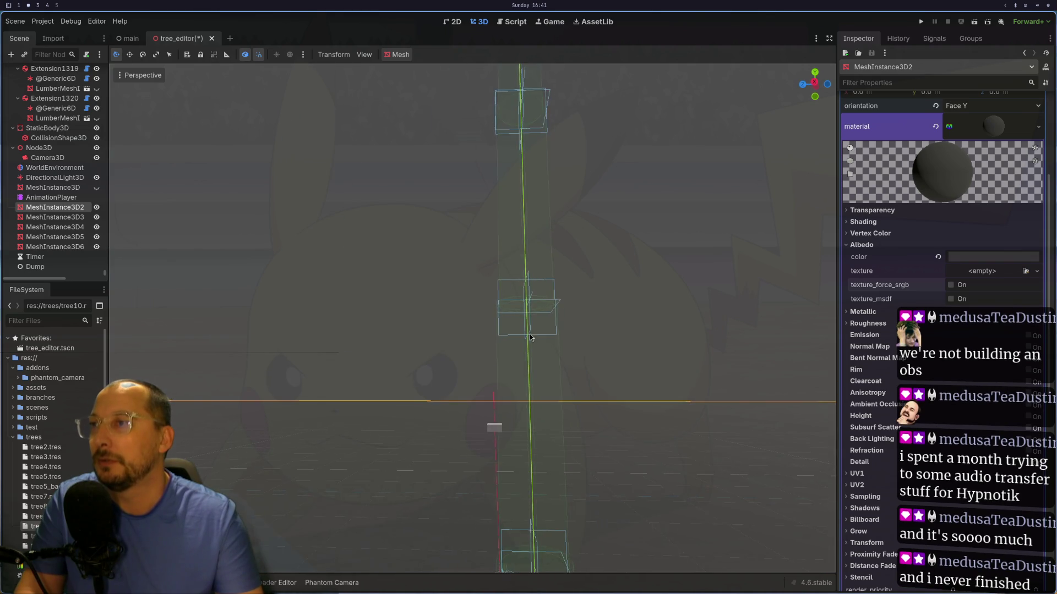
scroll(512, 354, down, 3)
scroll(512, 354, up, 5)
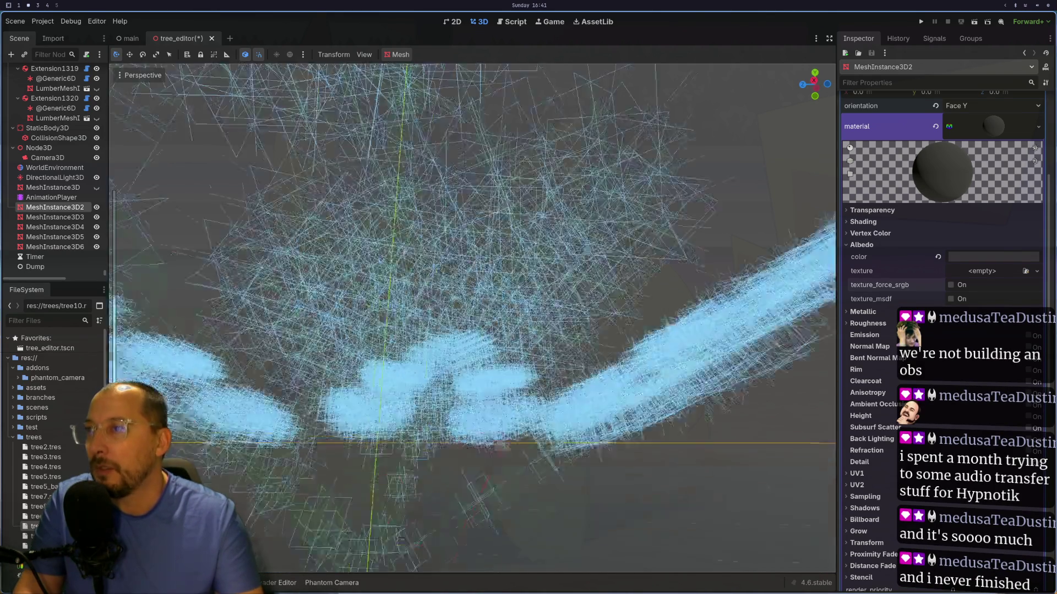
scroll(594, 340, down, 6)
scroll(594, 340, up, 4)
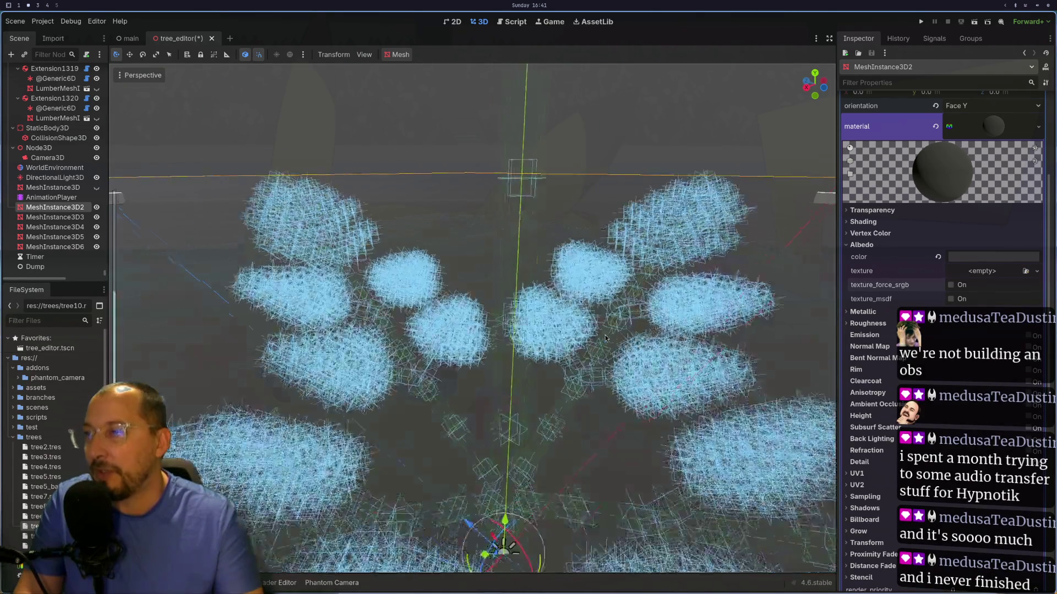
scroll(605, 338, up, 4)
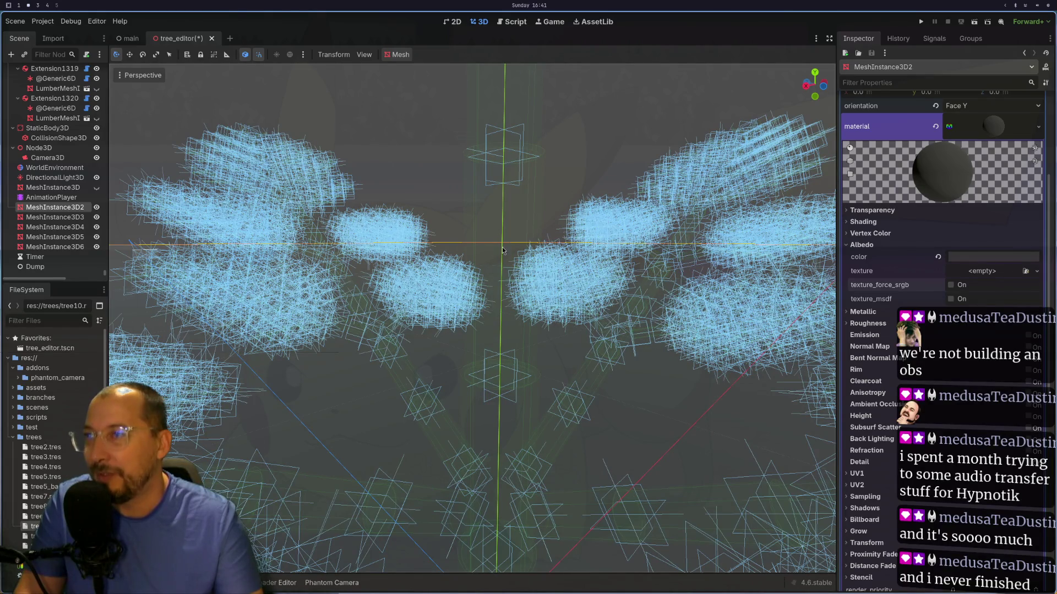
click(495, 185)
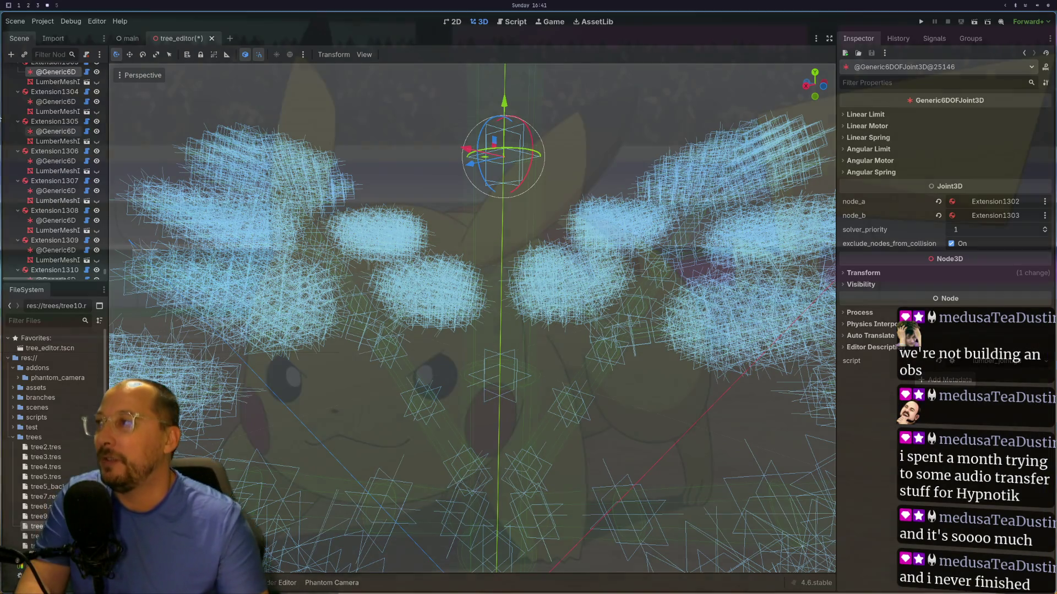
Select the TreeEditor root node in the Scene dock
scroll(40, 110, up, 10)
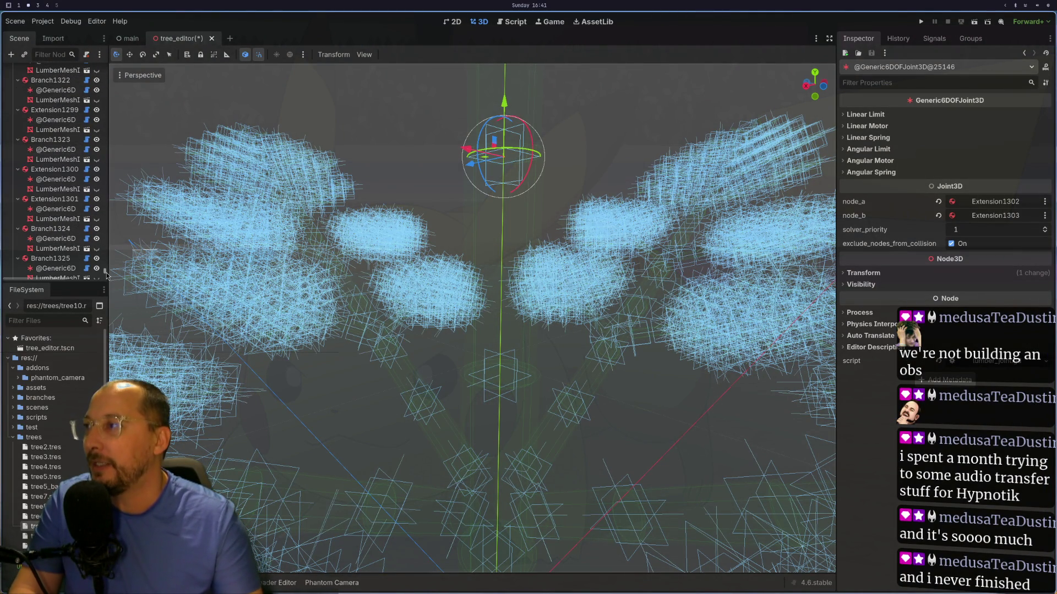
scroll(103, 167, up, 10)
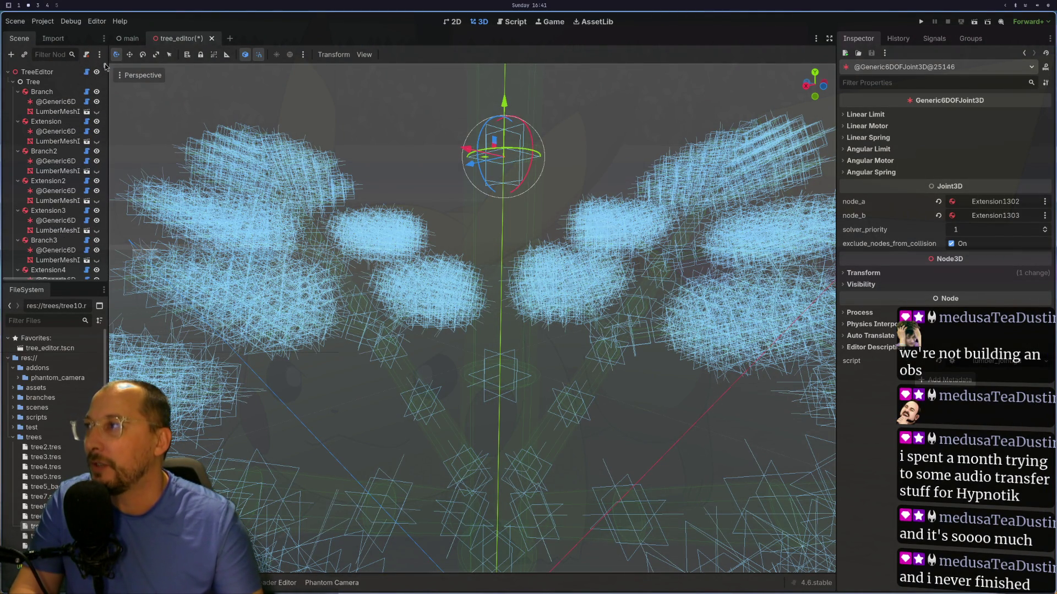
click(68, 74)
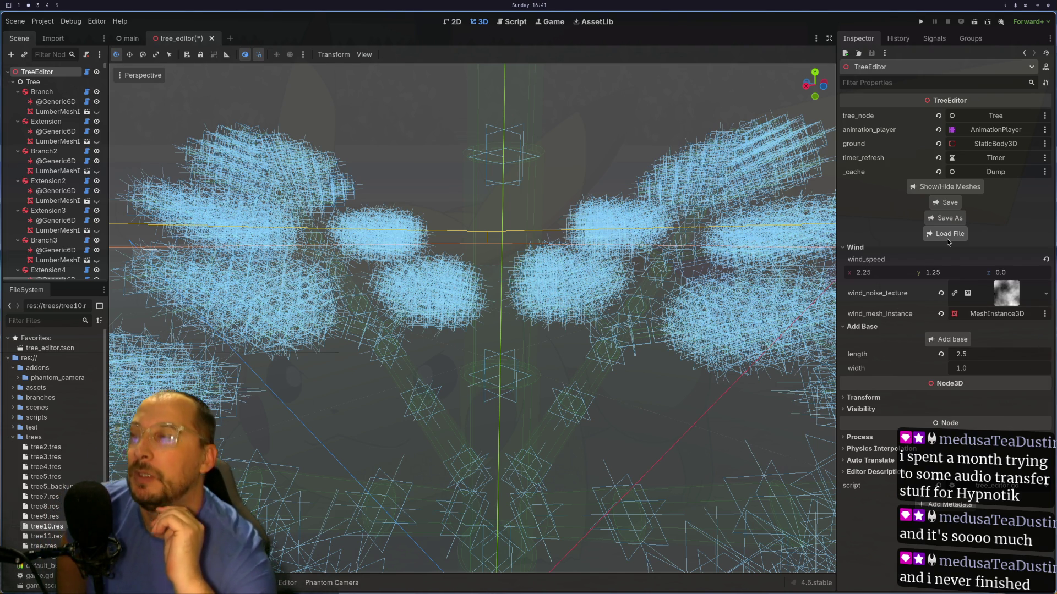
Select the first Extension piece to show its Lumber resource and mass in the Inspector
click(30, 121)
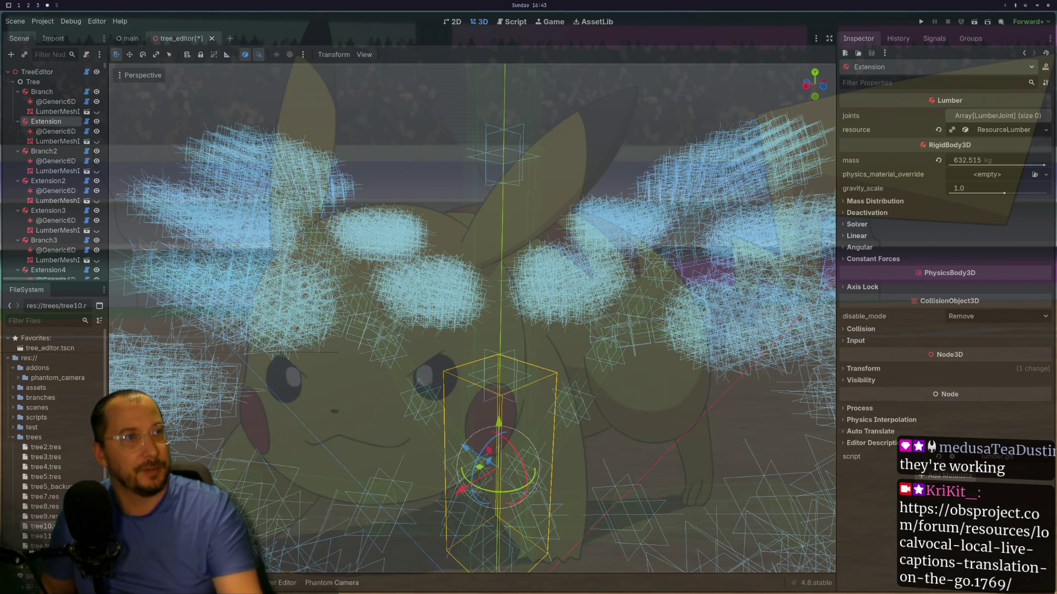
Orbit and zoom the viewport to view the tree and its leaf clusters from several angles
key(super+2)
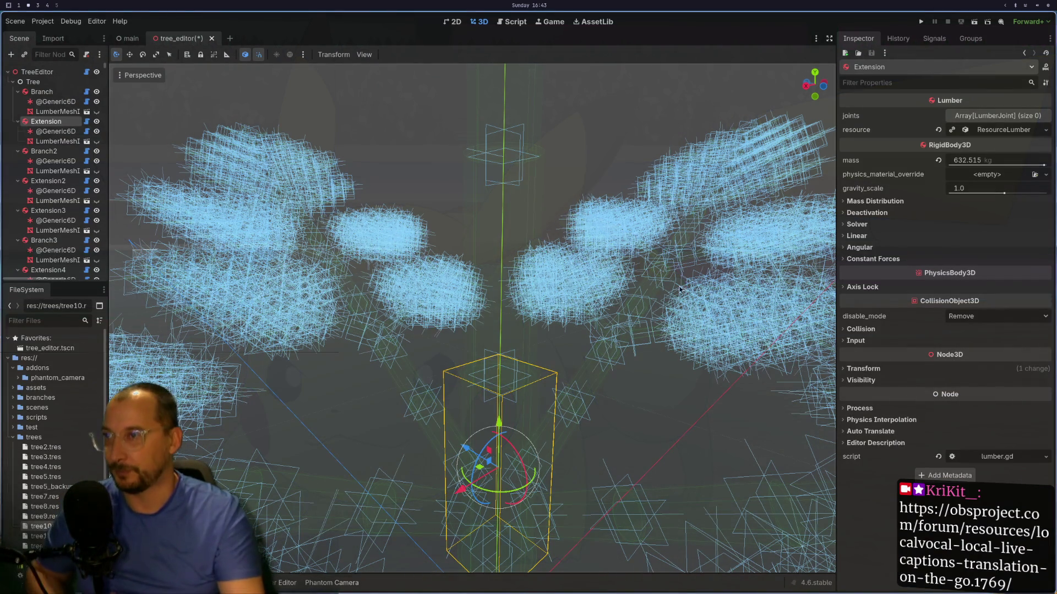
mouse_move(696, 300)
mouse_down()
mouse_move(532, 314)
mouse_move(562, 299)
mouse_move(546, 310)
mouse_move(592, 362)
mouse_up()
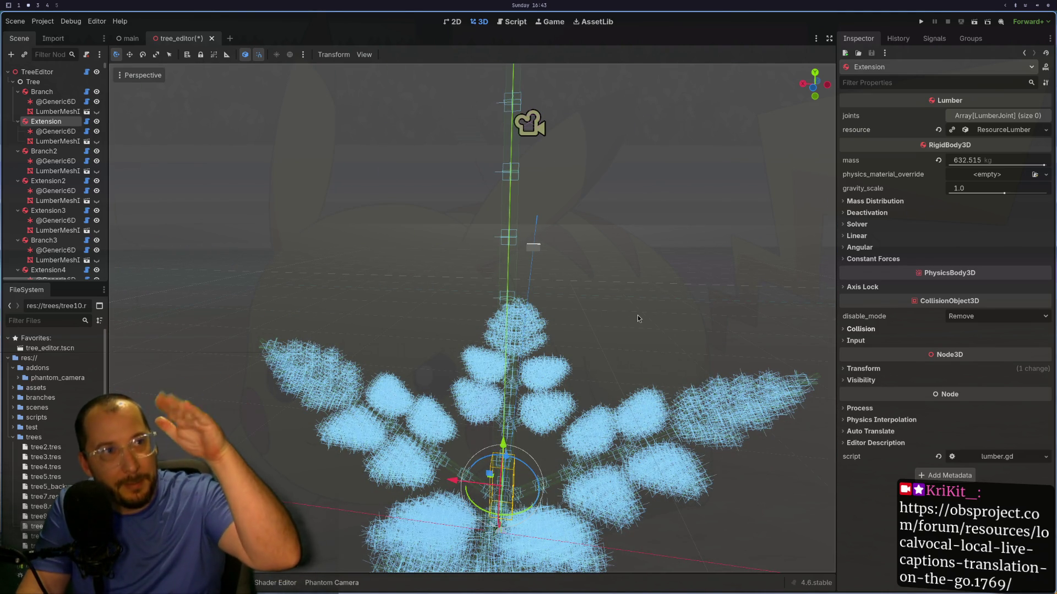
scroll(455, 375, up, 3)
mouse_move(455, 376)
mouse_down()
mouse_move(388, 385)
mouse_move(496, 292)
mouse_move(543, 210)
mouse_move(515, 225)
mouse_move(583, 255)
mouse_move(589, 274)
mouse_move(501, 228)
mouse_move(531, 285)
mouse_move(517, 326)
mouse_up()
scroll(531, 285, down, 6)
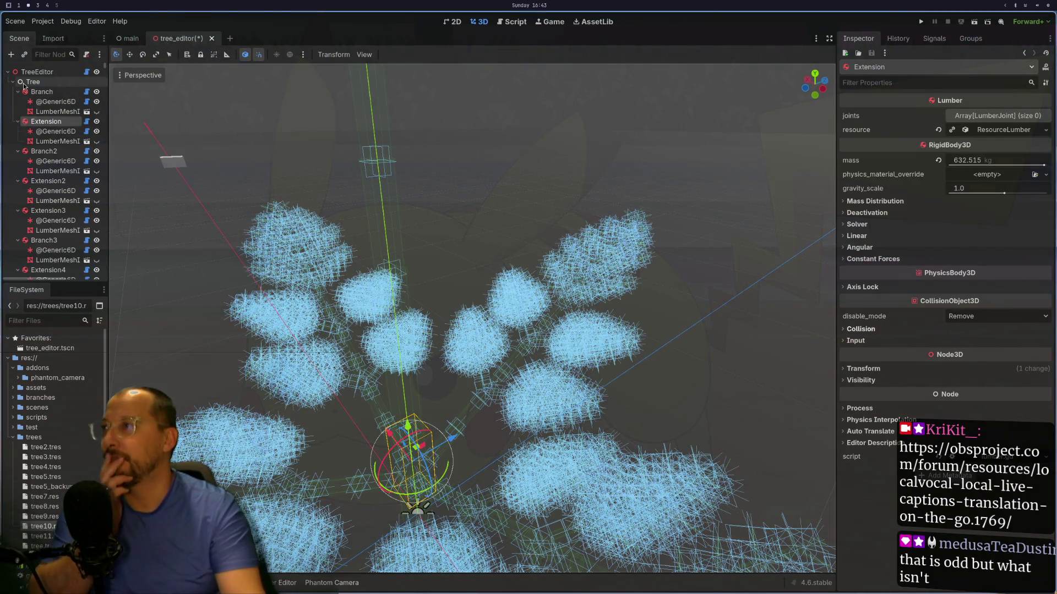
Check the Branch piece's tree10.res resource, then go back to the TreeEditor node's settings
click(37, 72)
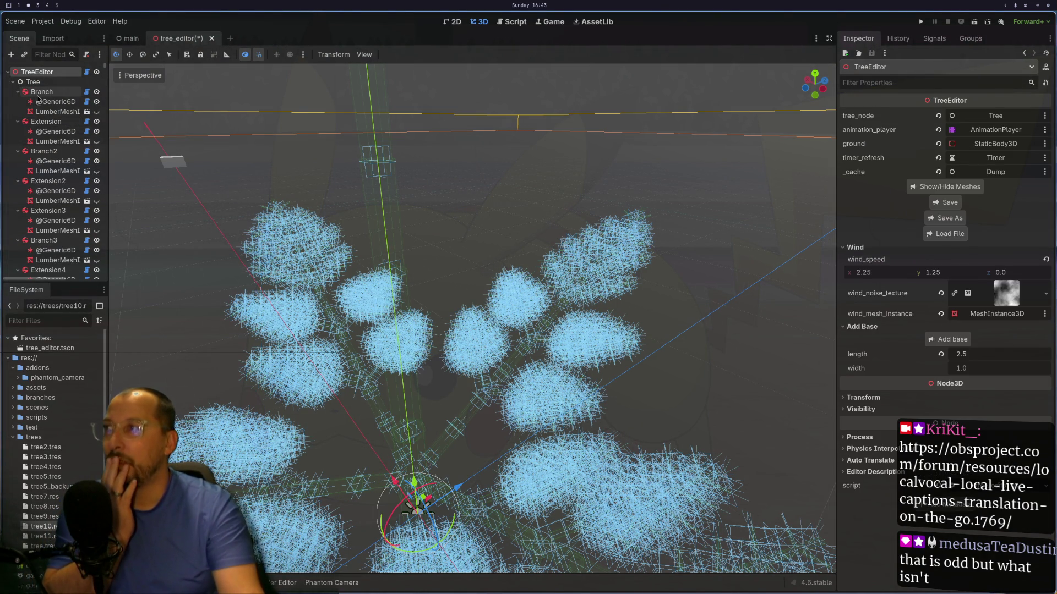
click(41, 92)
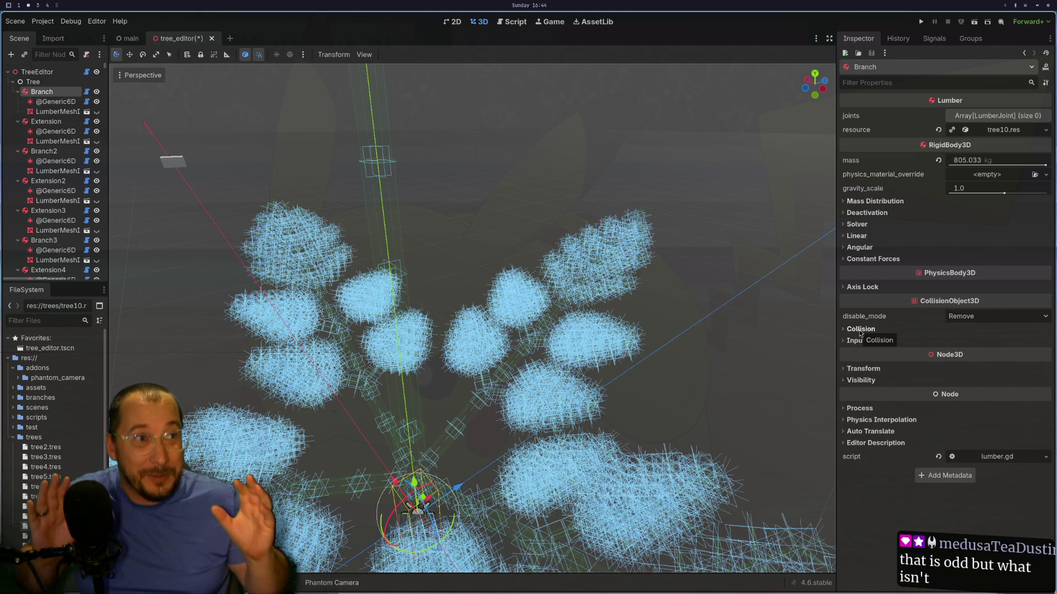
click(46, 76)
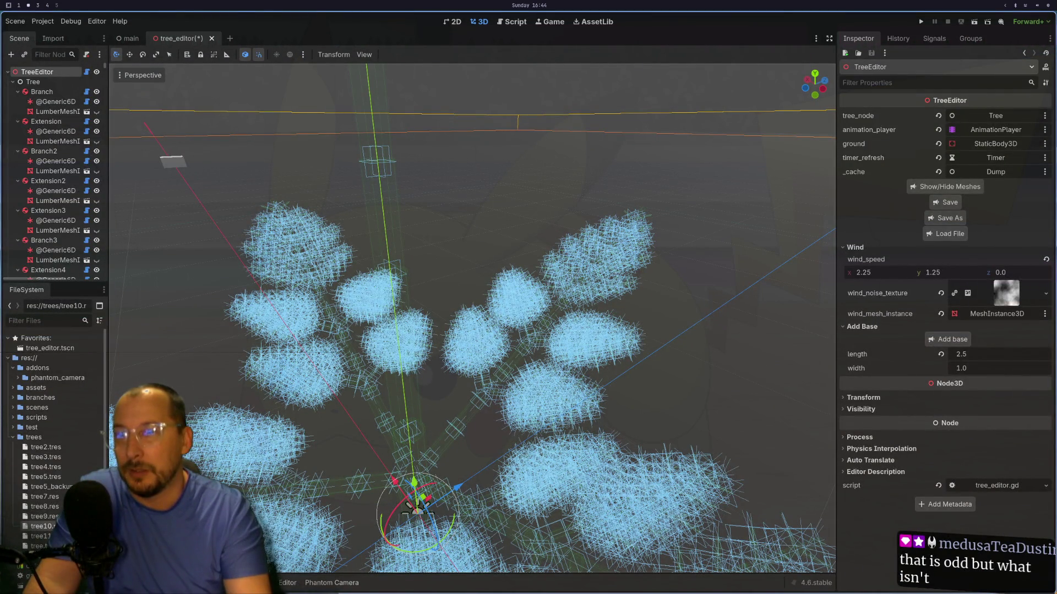
key(super+1)
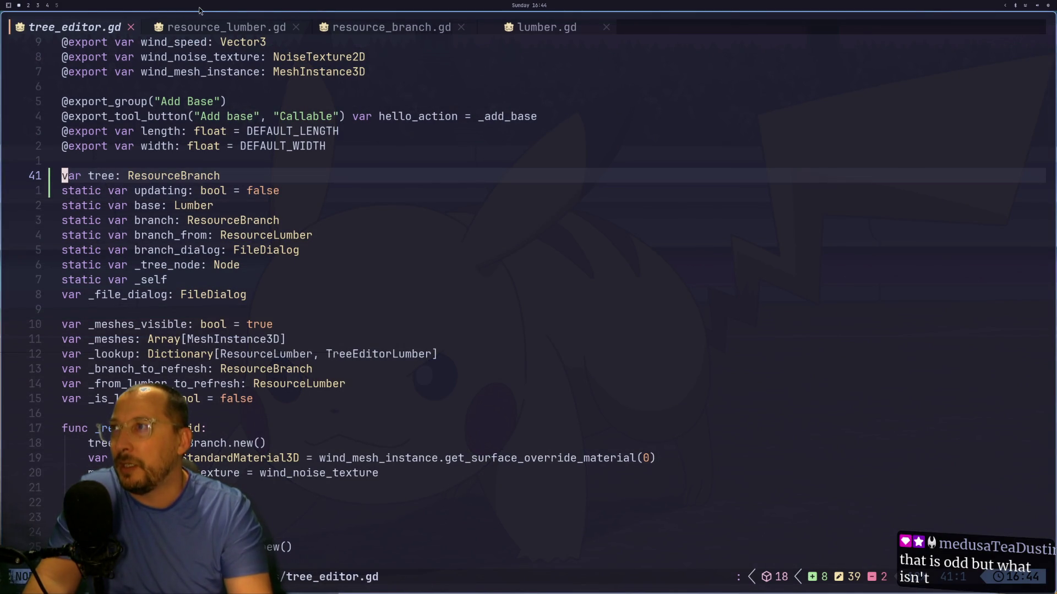
click(201, 25)
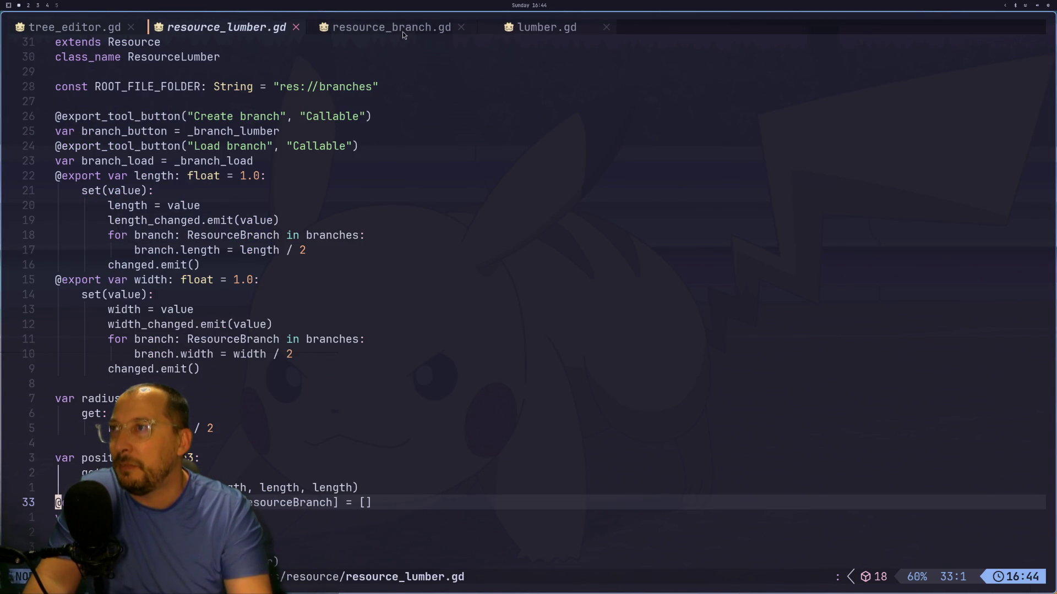
click(554, 31)
click(177, 191)
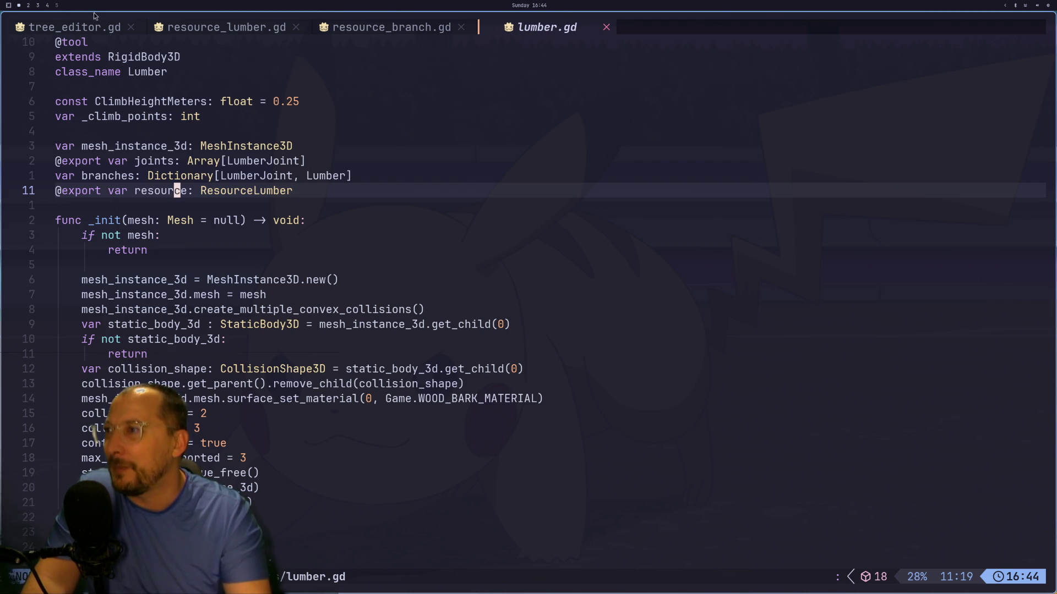
click(65, 25)
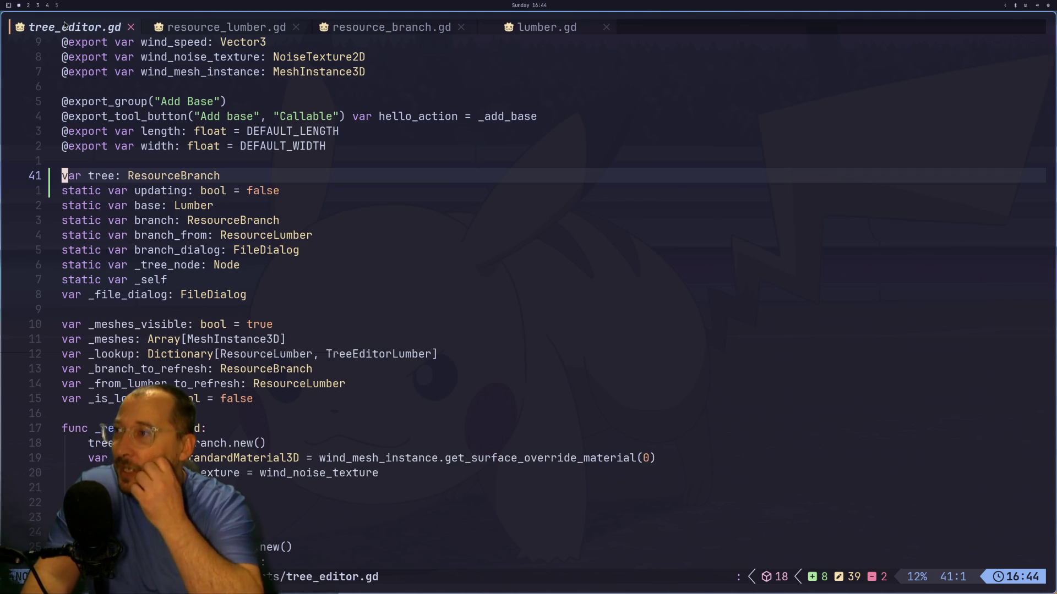
key(g)
key(j)
key(j)
key(j)
key(k)
key(l)
key(l)
key(l)
key(w)
key(w)
key(asterisk)
key(n)
key(n)
key(n)
key(n)
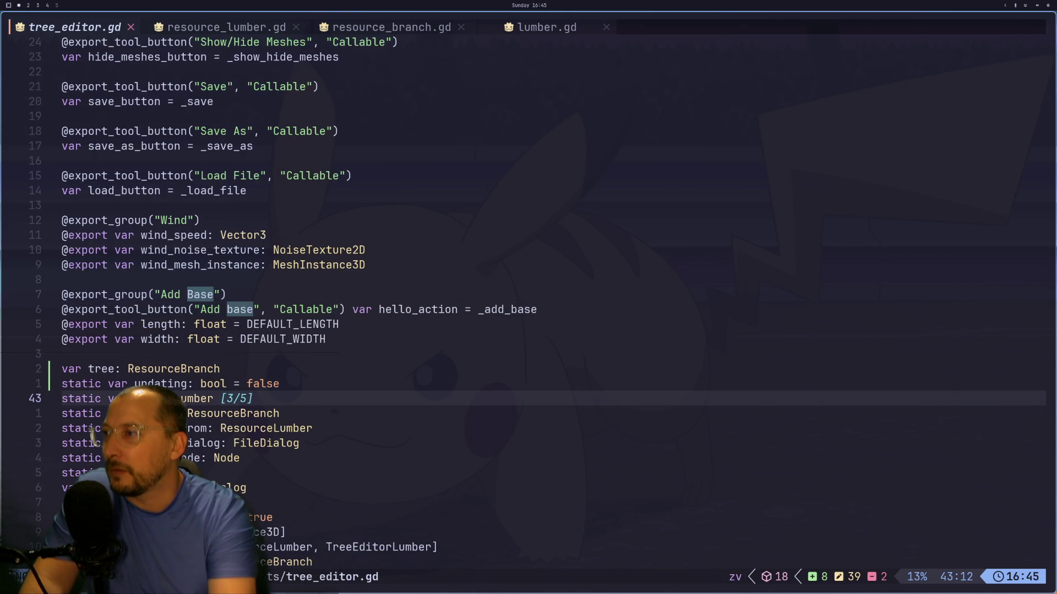
key(n)
key(n)
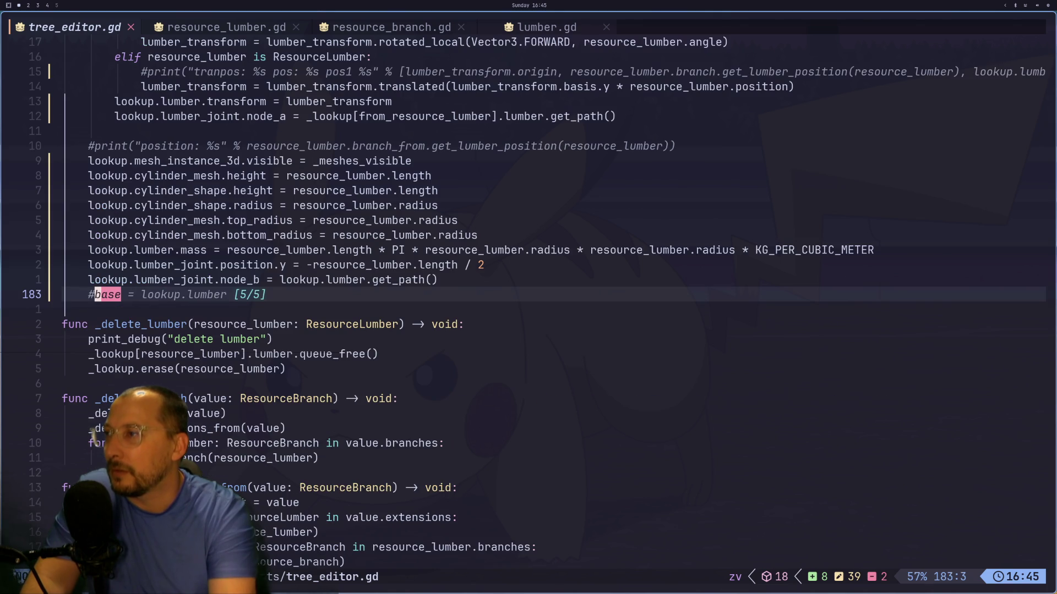
key(Escape)
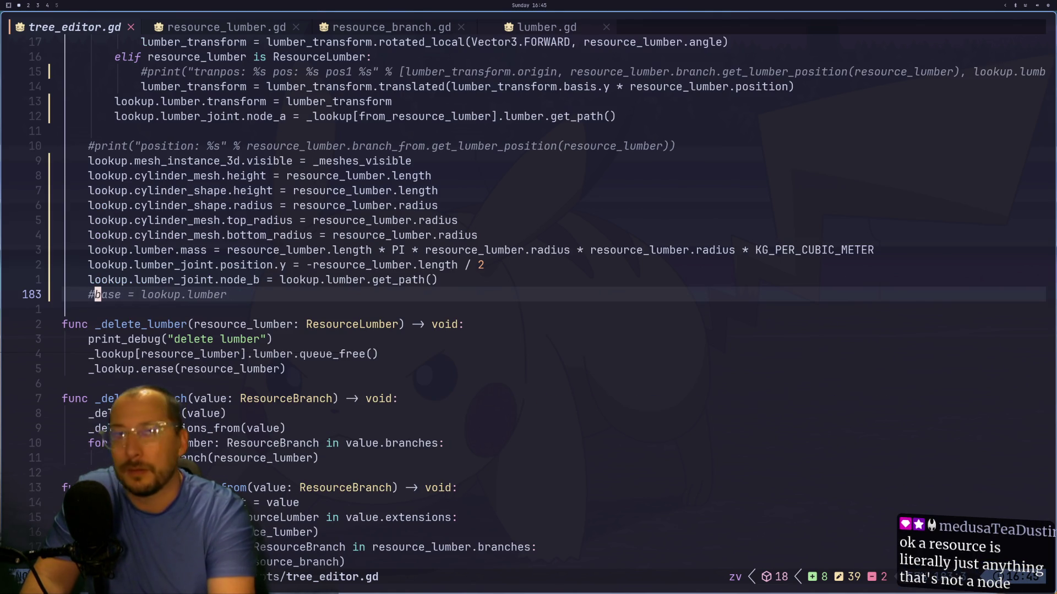
key(Escape)
key(k)
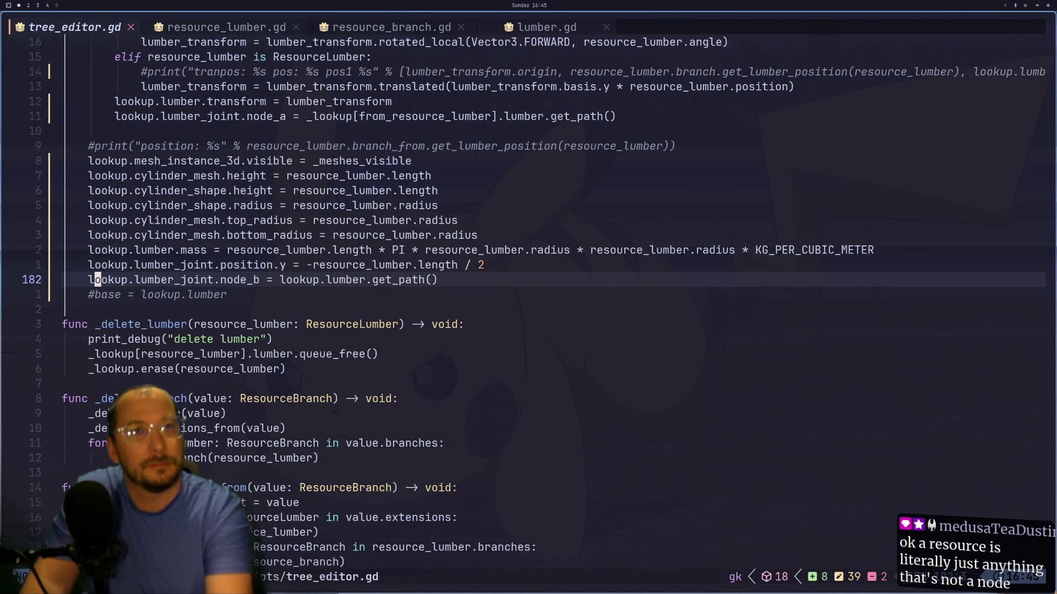
key(k)
key(k)
key(k)
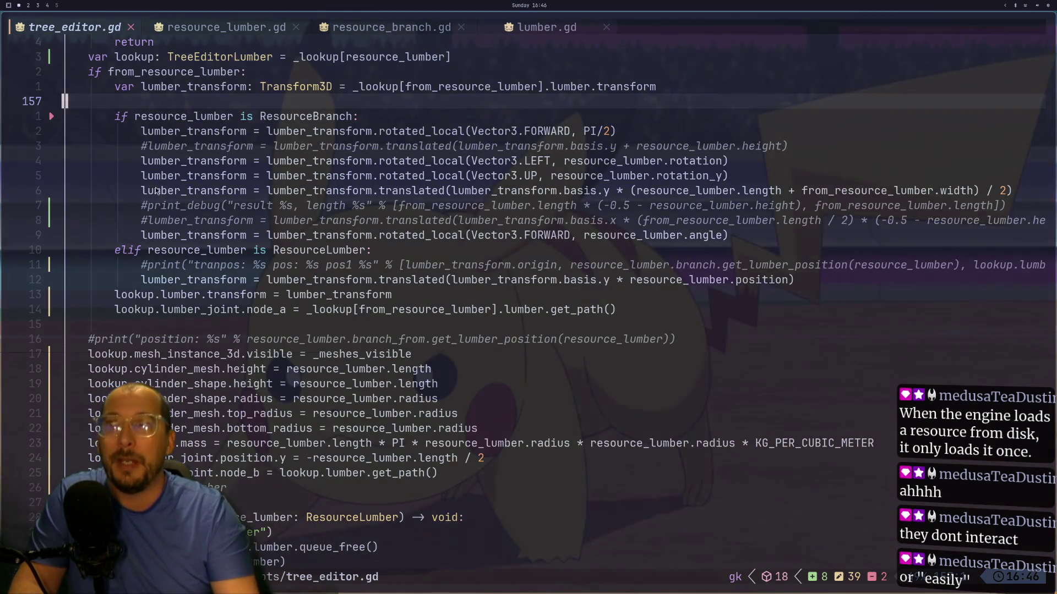
scroll(160, 191, up, 3)
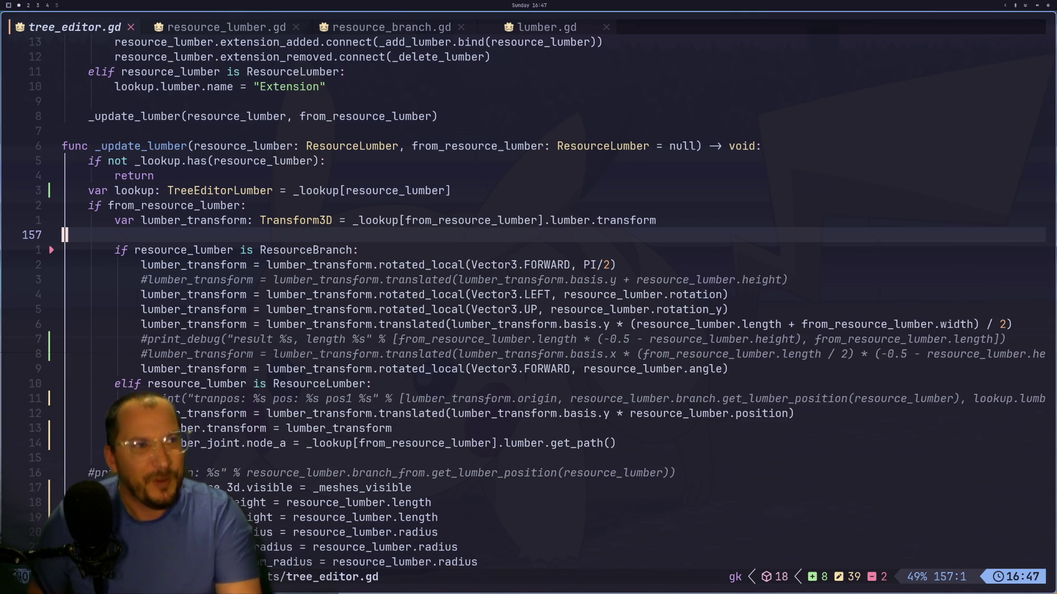
scroll(341, 55, up, 14)
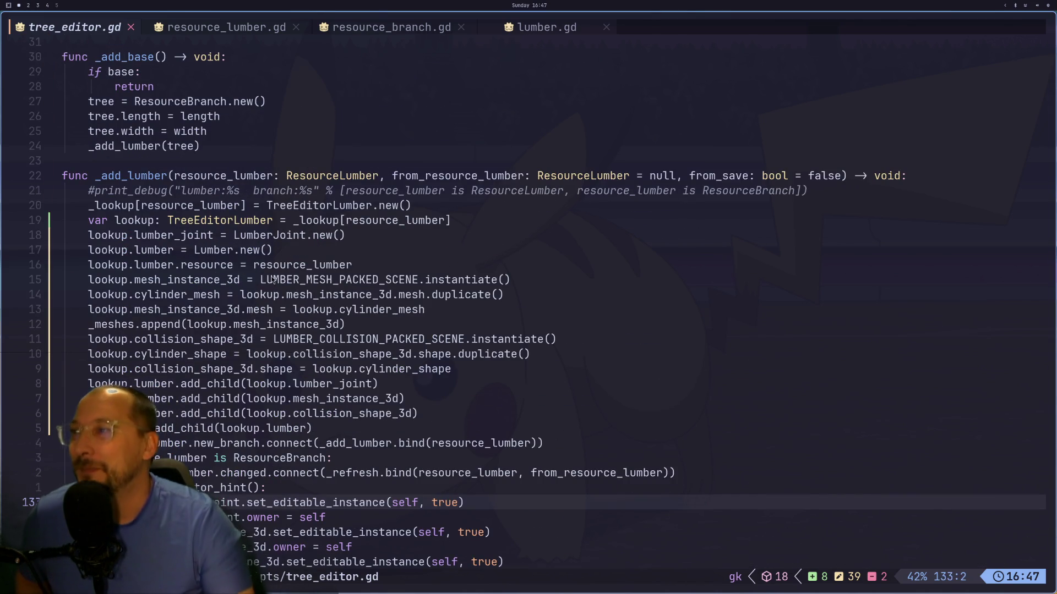
Delete the lookup.lumber.resource assignment line from _add_lumber in tree_editor.gd and save
scroll(163, 279, up, 1)
scroll(163, 279, down, 1)
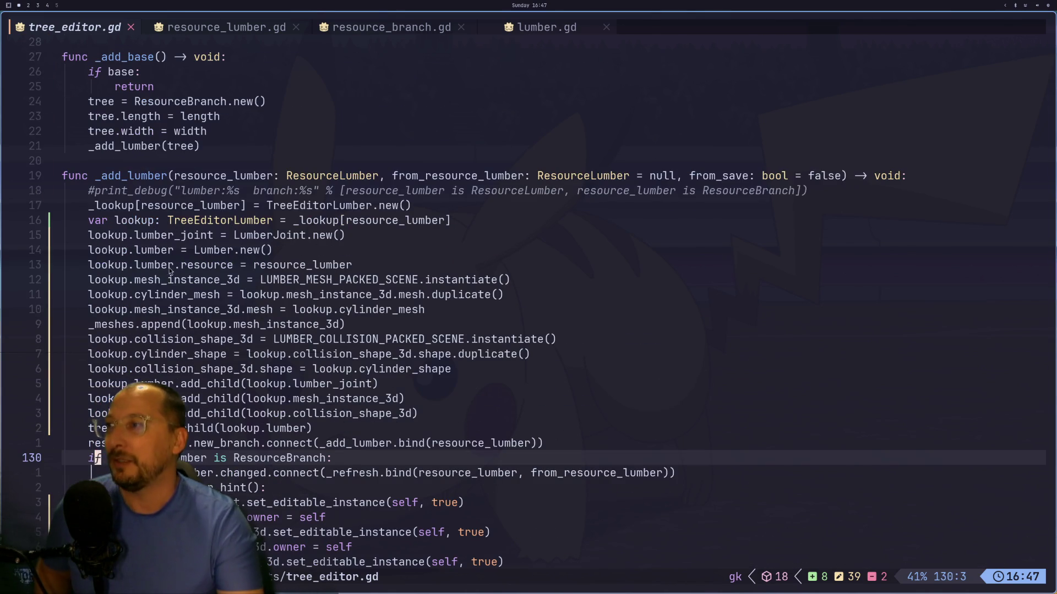
click(163, 250)
click(191, 270)
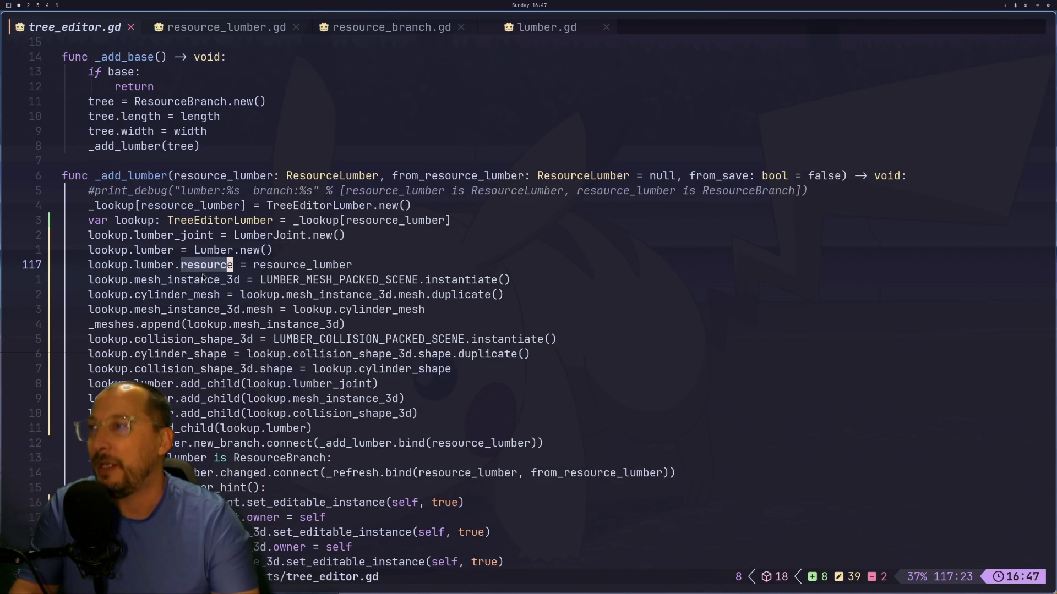
key(e)
key(h)
key(h)
key(h)
key(asterisk)
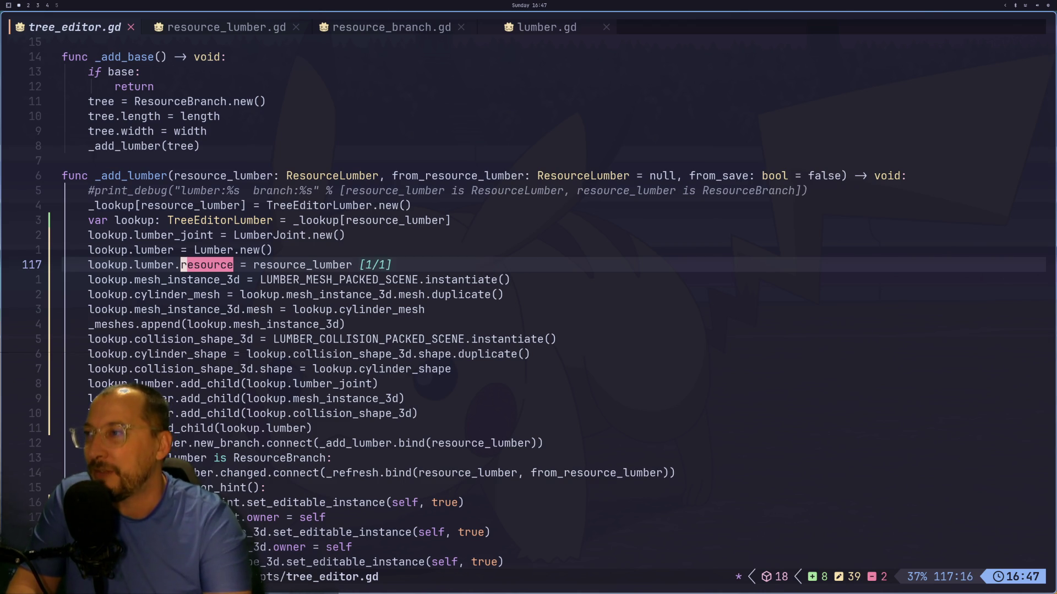
key(Escape)
key(l)
key(asterisk)
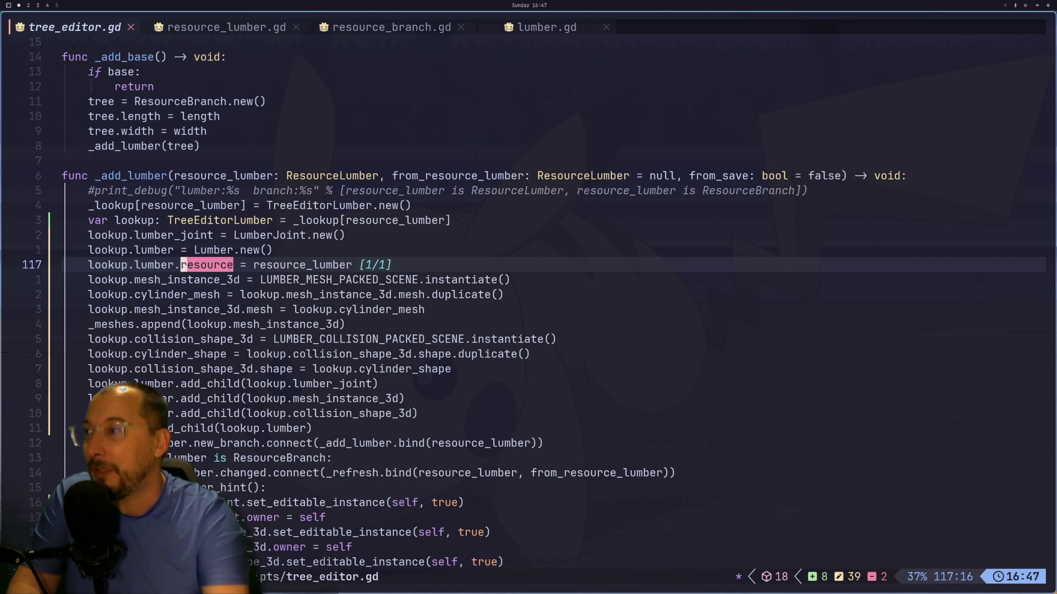
key(Escape)
key(h)
key(h)
key(h)
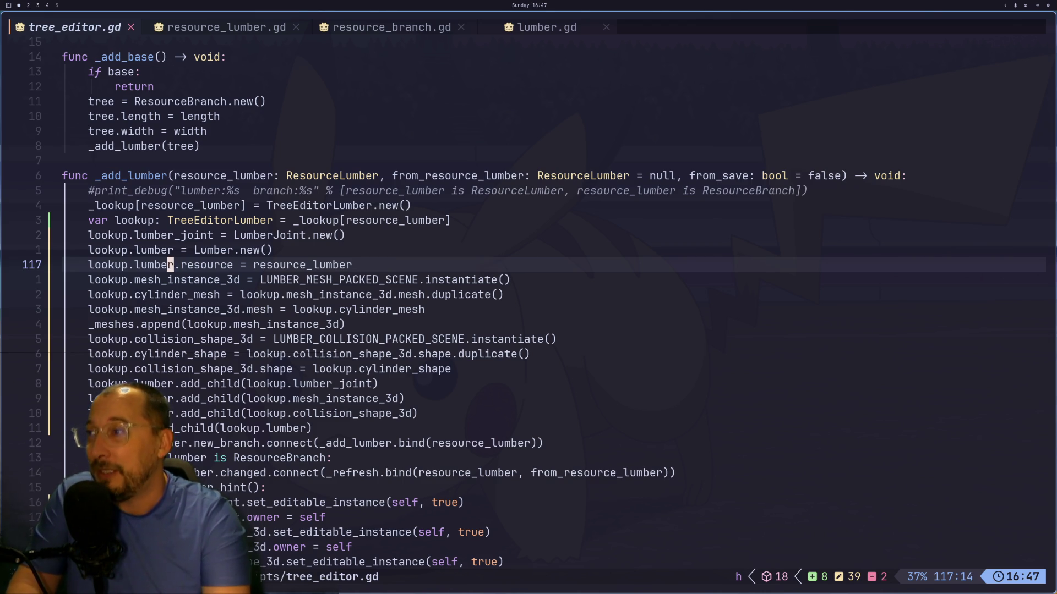
key(d)
key(d)
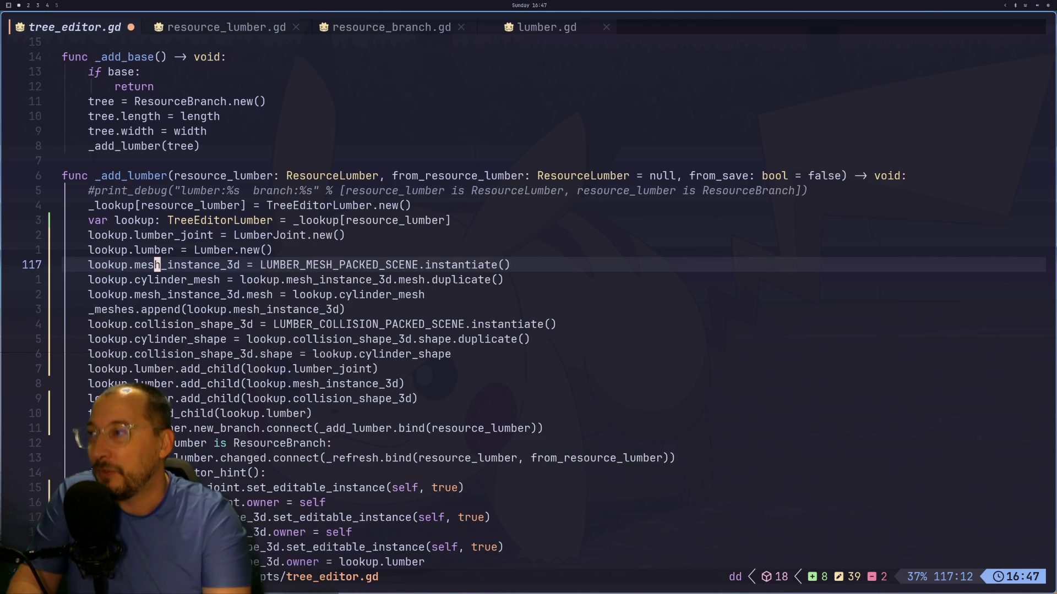
text(:w)
key(Return)
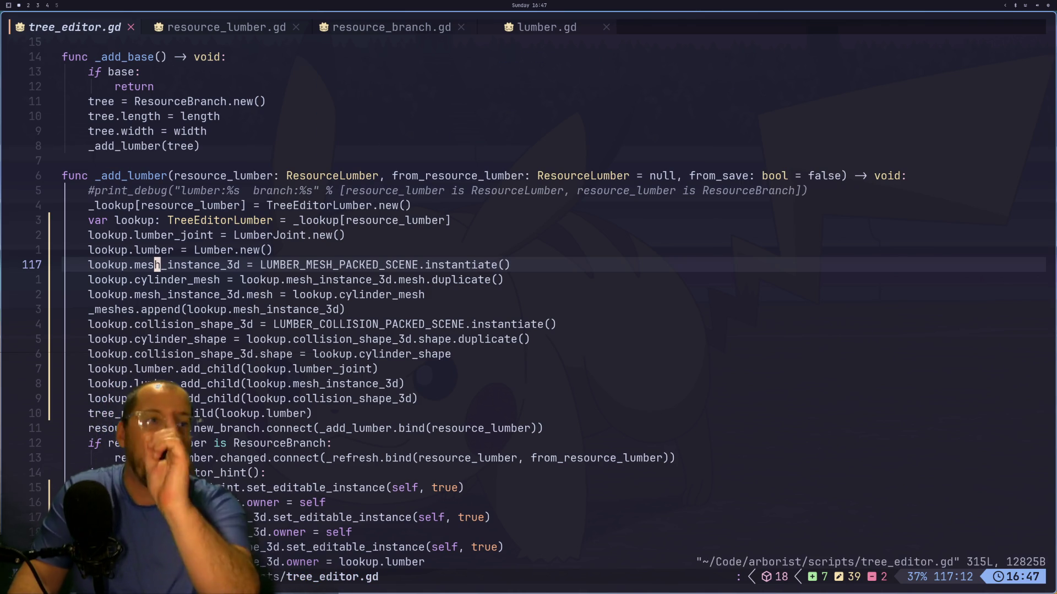
key(super+2)
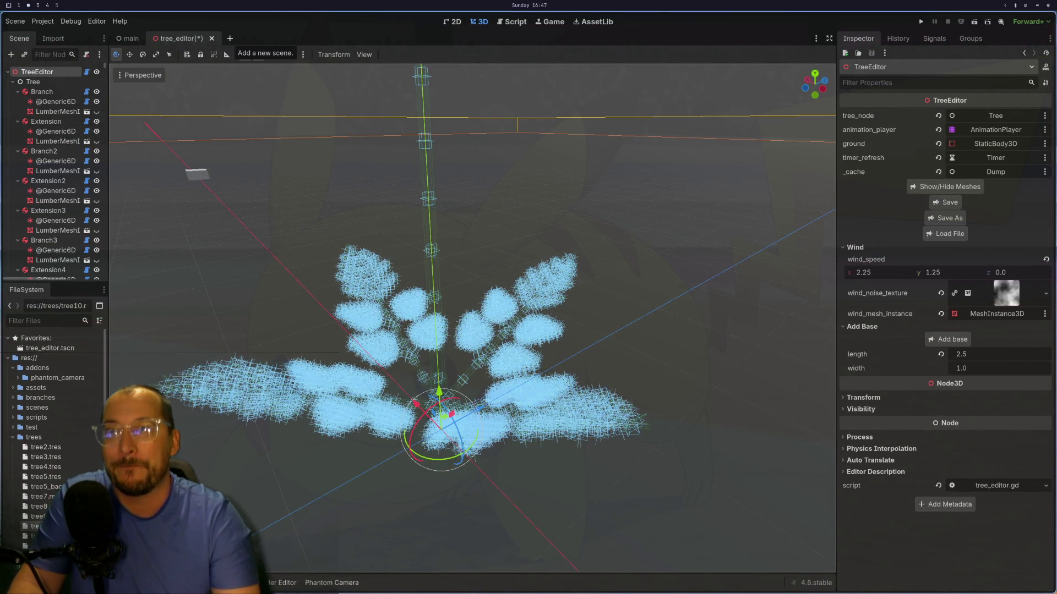
key(super+1)
click(226, 28)
key(alt+4)
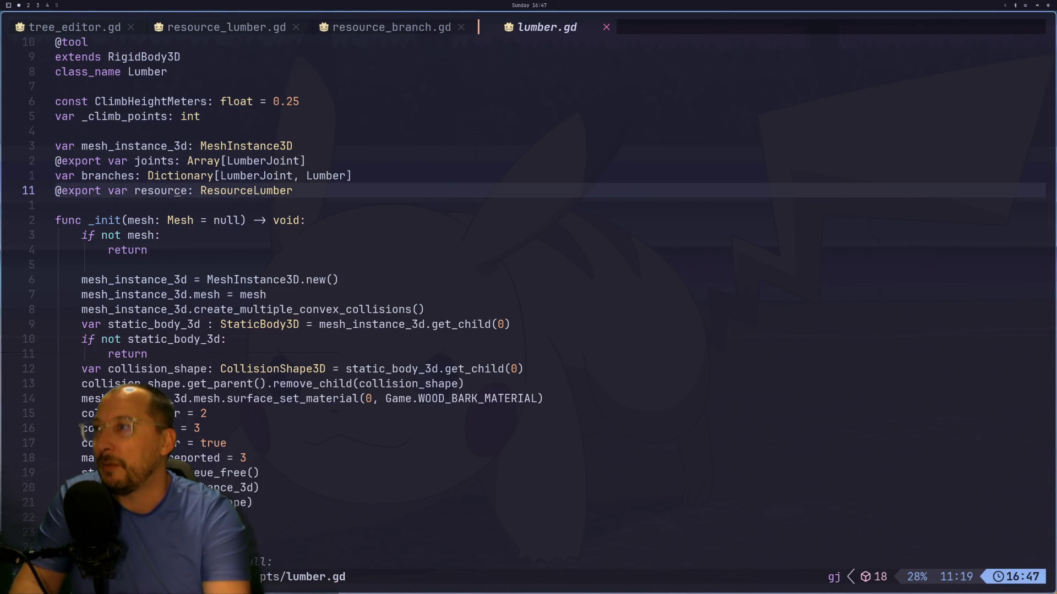
key(d)
key(d)
text(:w)
key(Return)
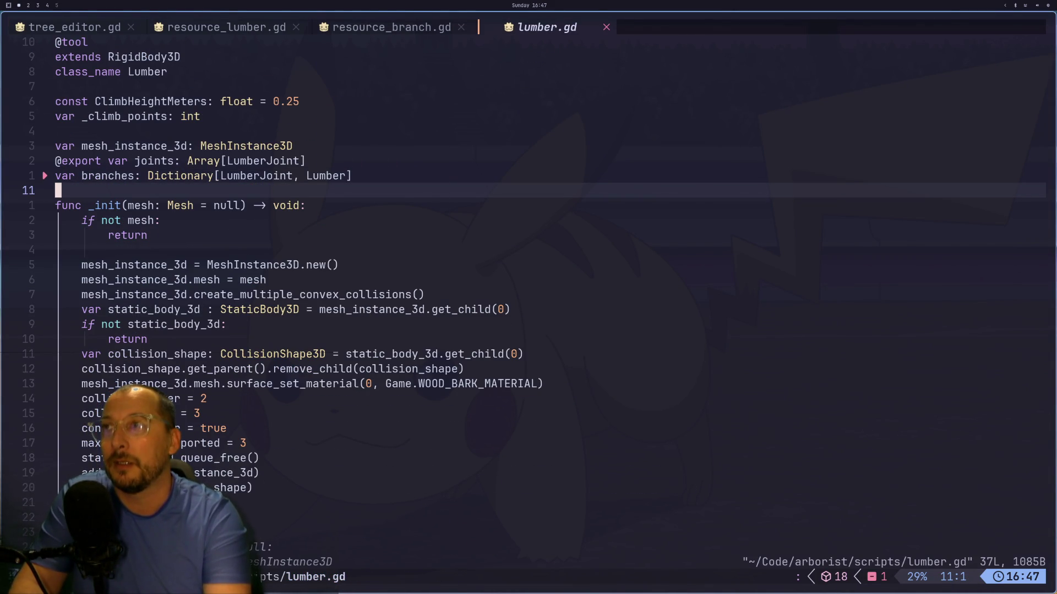
key(super+2)
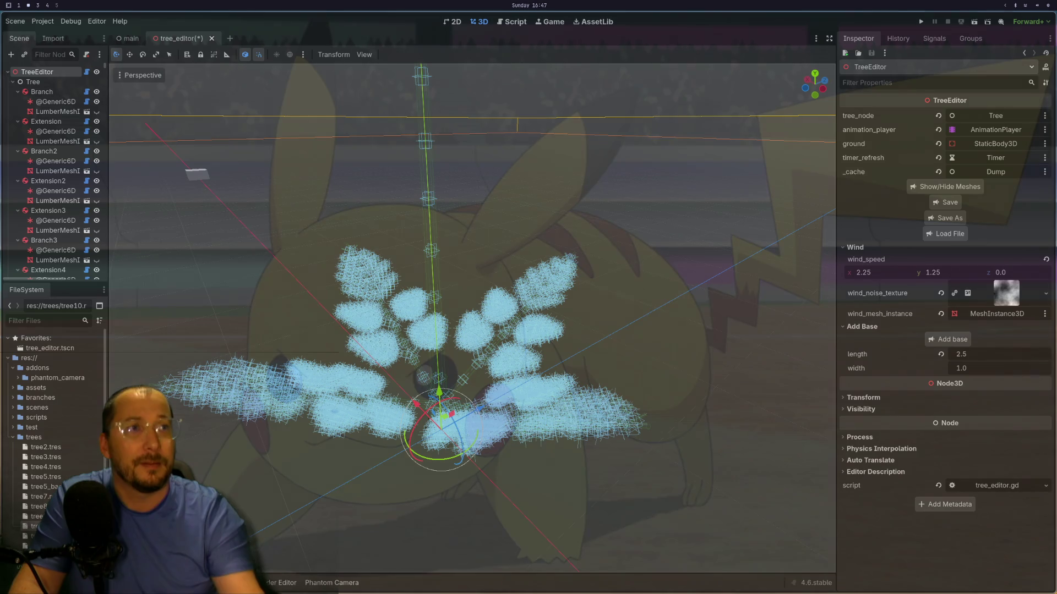
Close the modified tree_editor scene with Don't Save and reopen tree_editor.tscn from Favorites
click(213, 40)
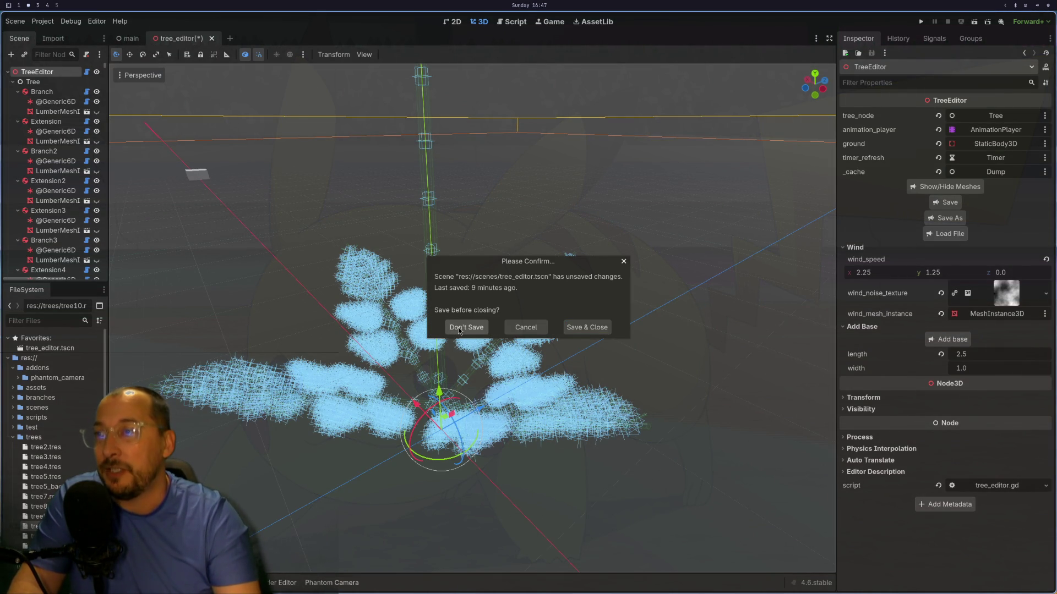
click(460, 330)
scroll(57, 467, down, 2)
scroll(57, 467, down, 2)
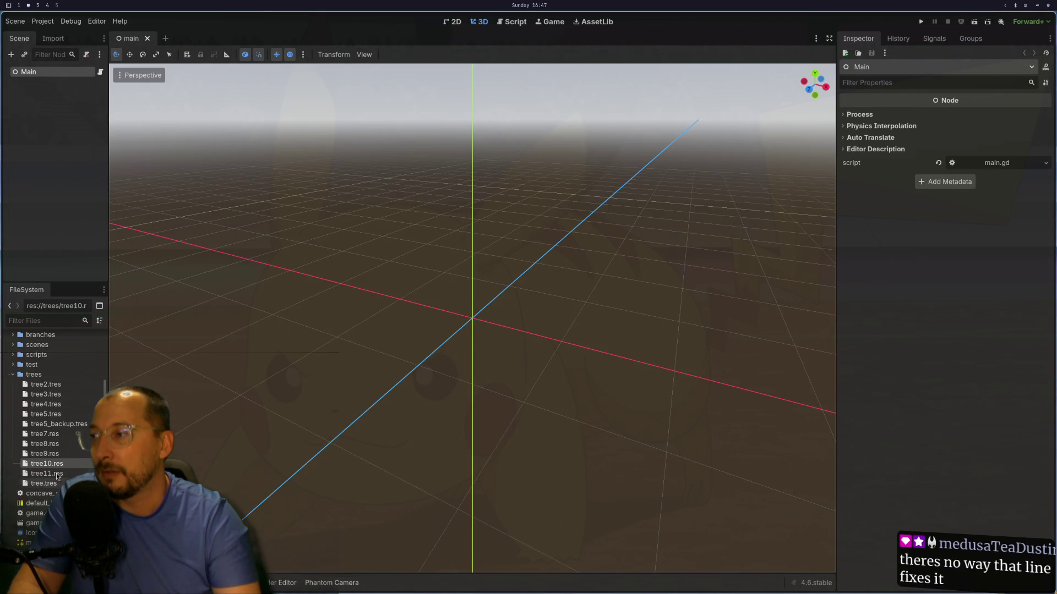
scroll(57, 466, up, 4)
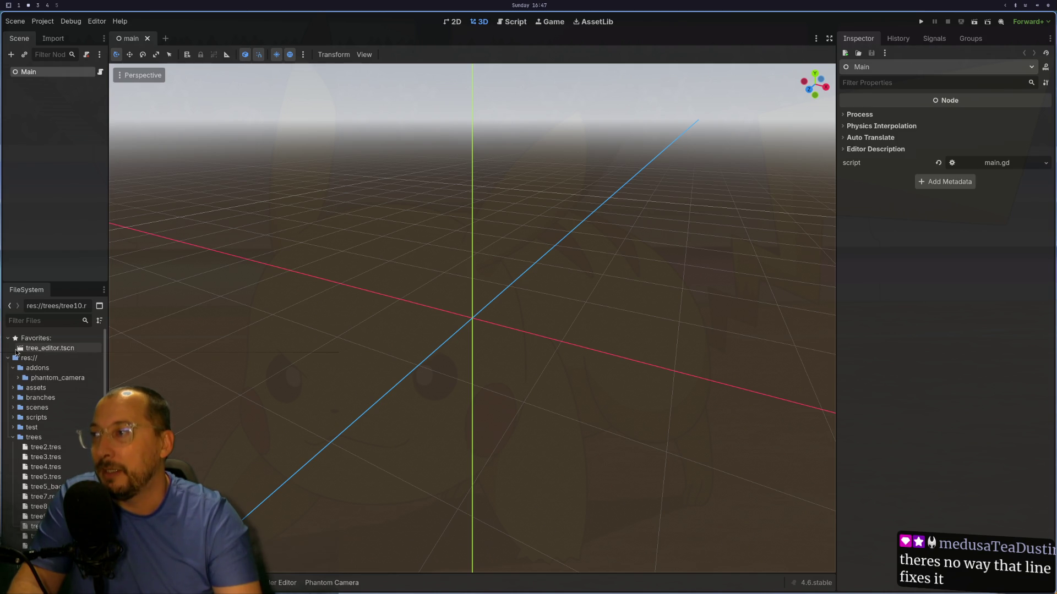
click(16, 350)
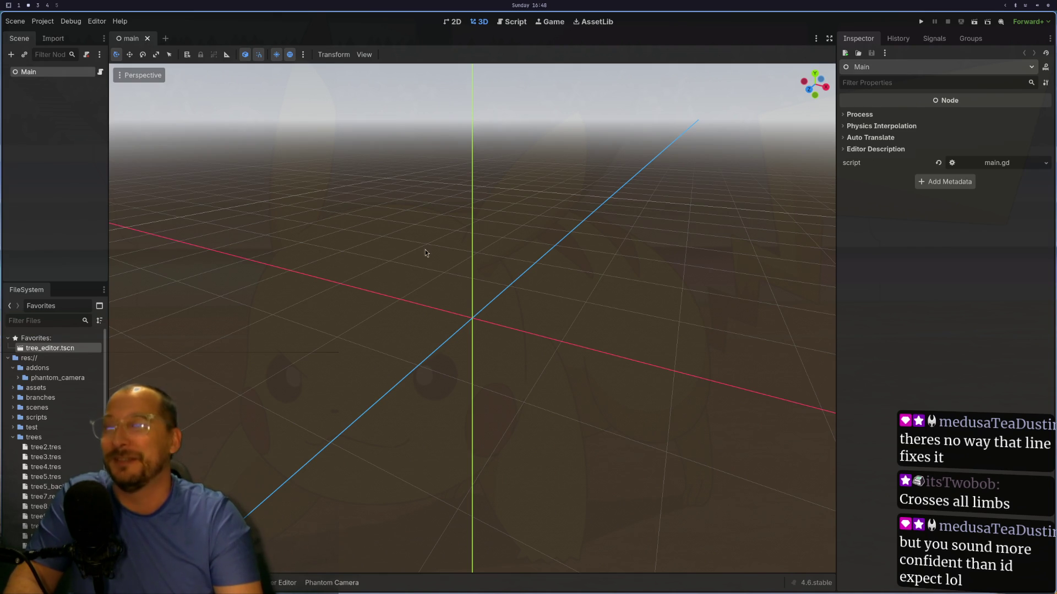
key(super+2)
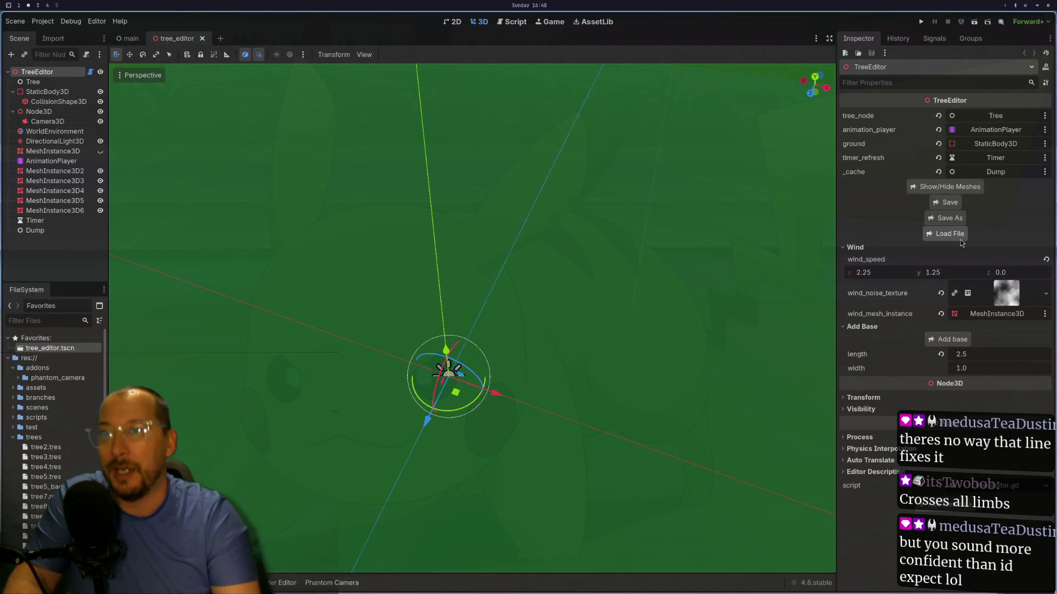
Use the TreeEditor's Load File button and select tree10.res in the Open a File dialog
click(958, 238)
scroll(143, 106, down, 3)
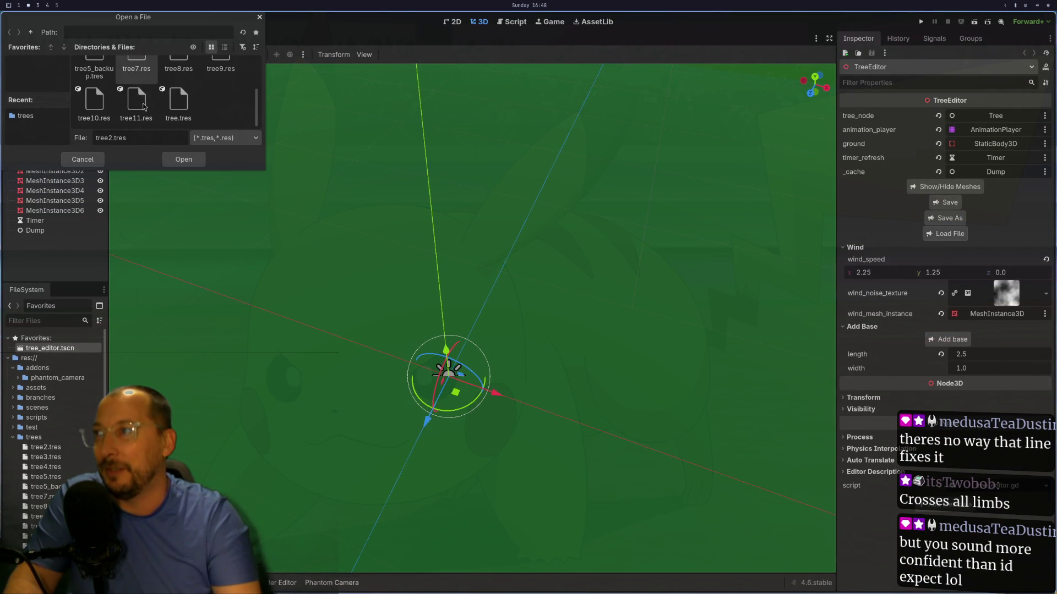
click(85, 113)
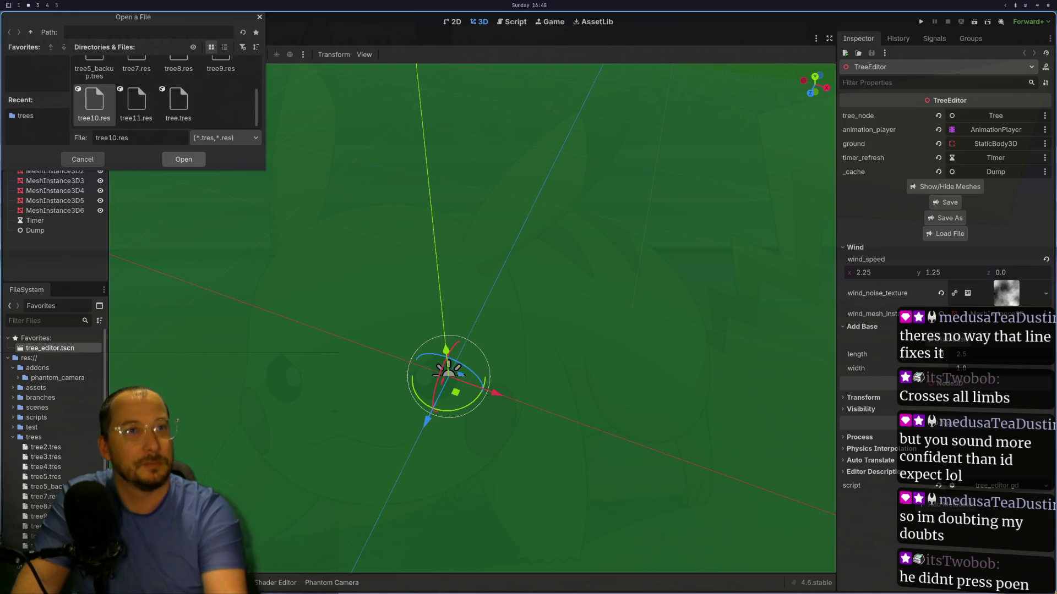
key(super+1)
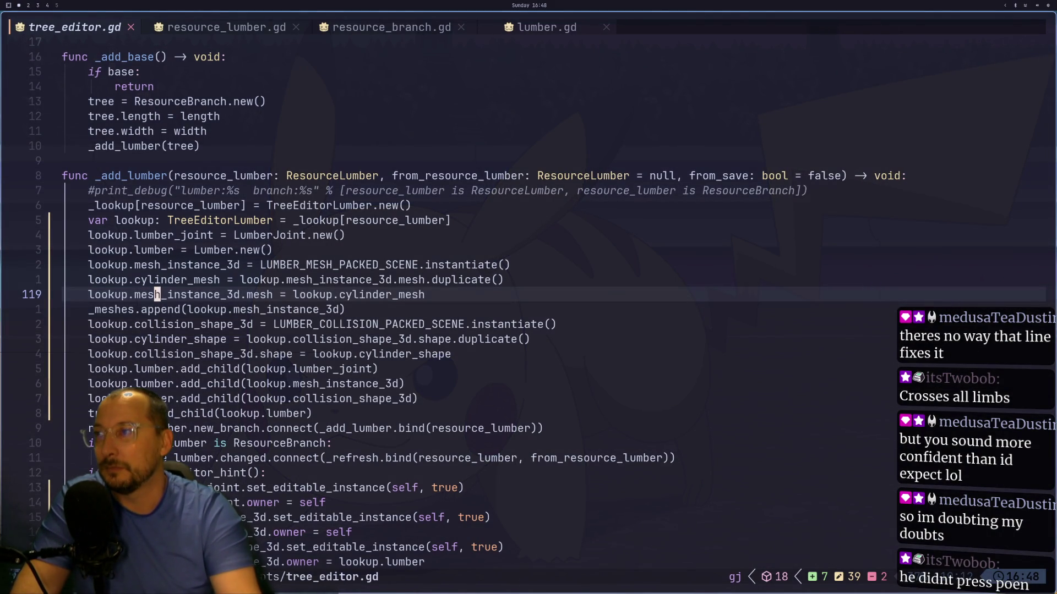
key(super+2)
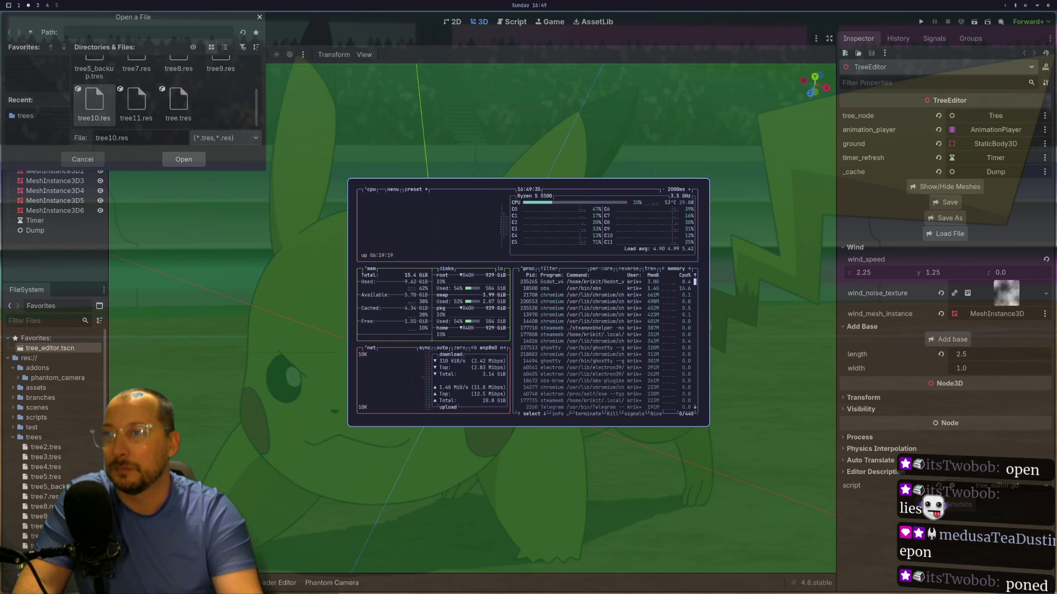
key(q)
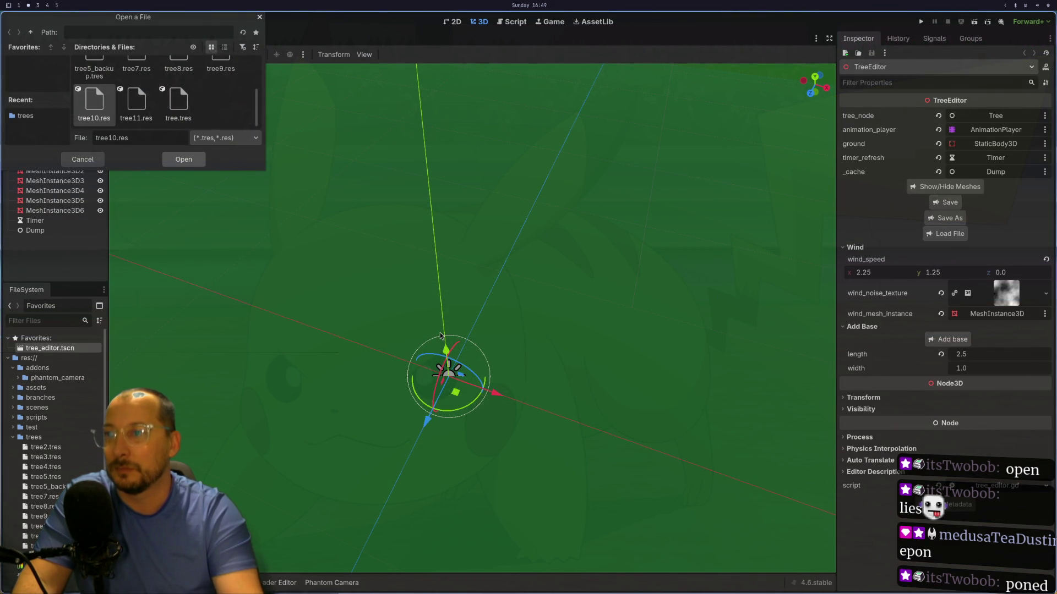
In tree_editor.gd, restore the resource assignment line, check other uses of resource, then delete it again
key(super+1)
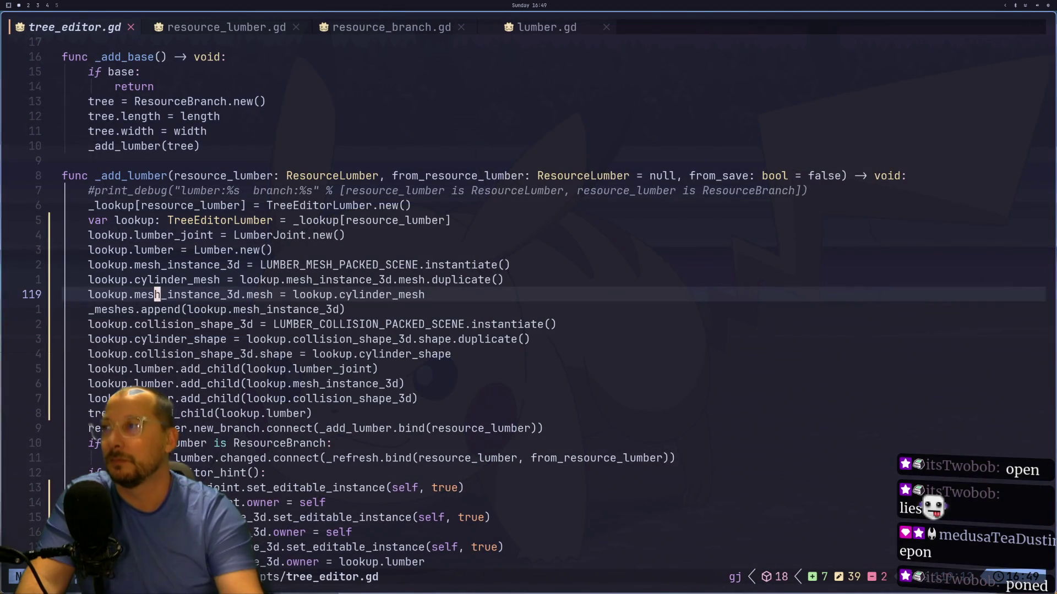
key(k)
key(k)
key(k)
key(p)
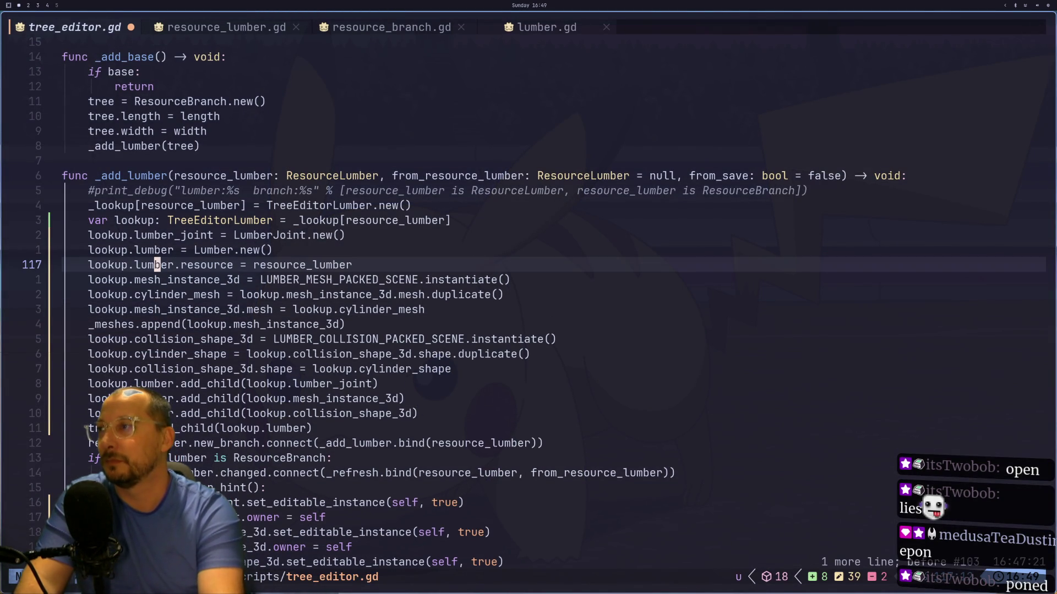
key(l)
key(l)
key(l)
key(asterisk)
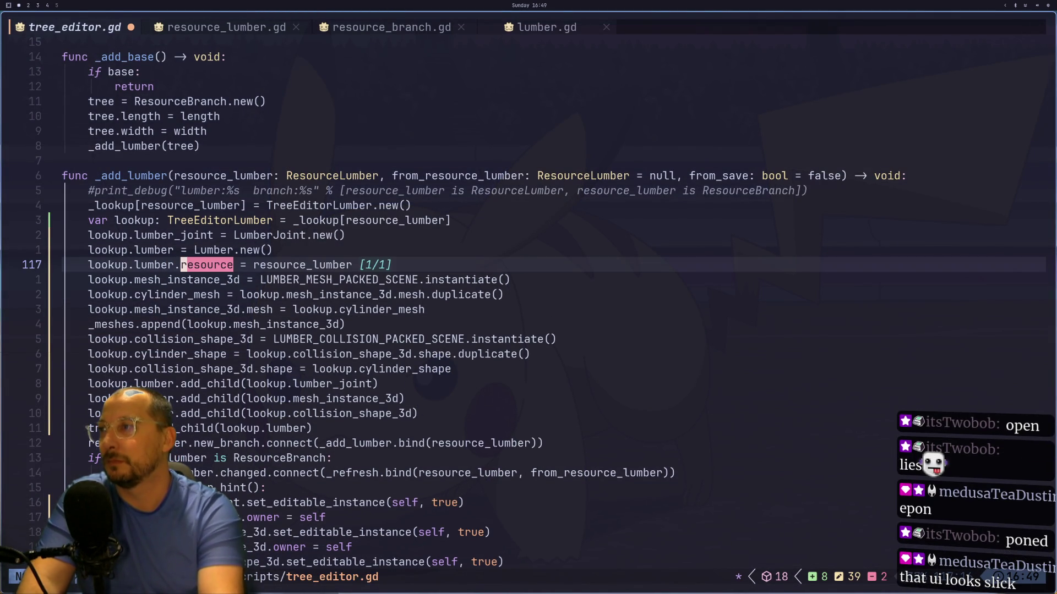
key(Escape)
key(k)
key(k)
key(j)
key(j)
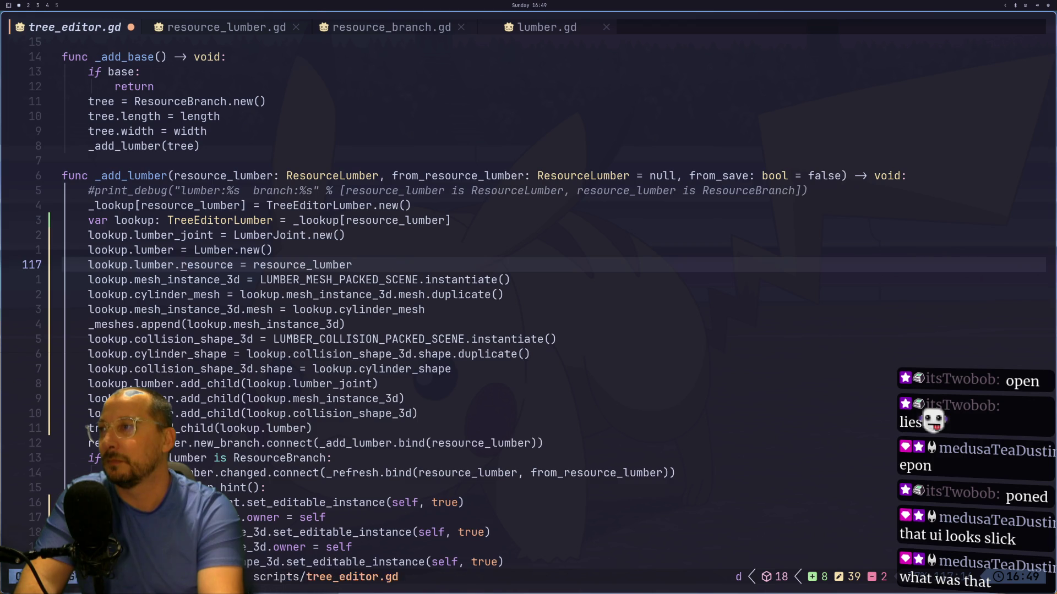
key(d)
key(d)
In lumber.gd, recheck and delete the exported resource property again, then save the file
key(shift+l)
key(shift+l)
key(shift+l)
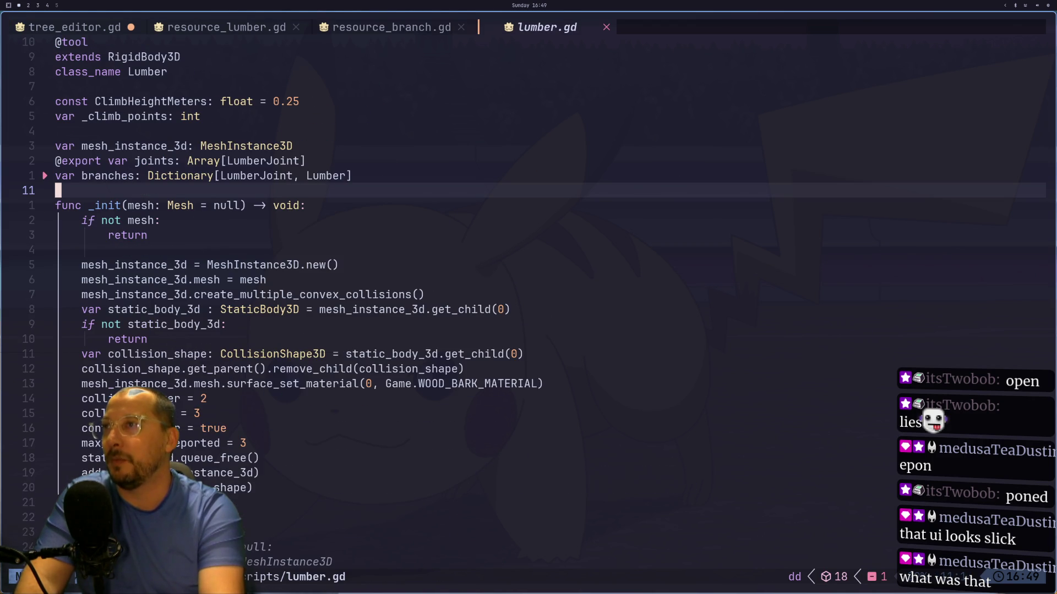
key(p)
key(asterisk)
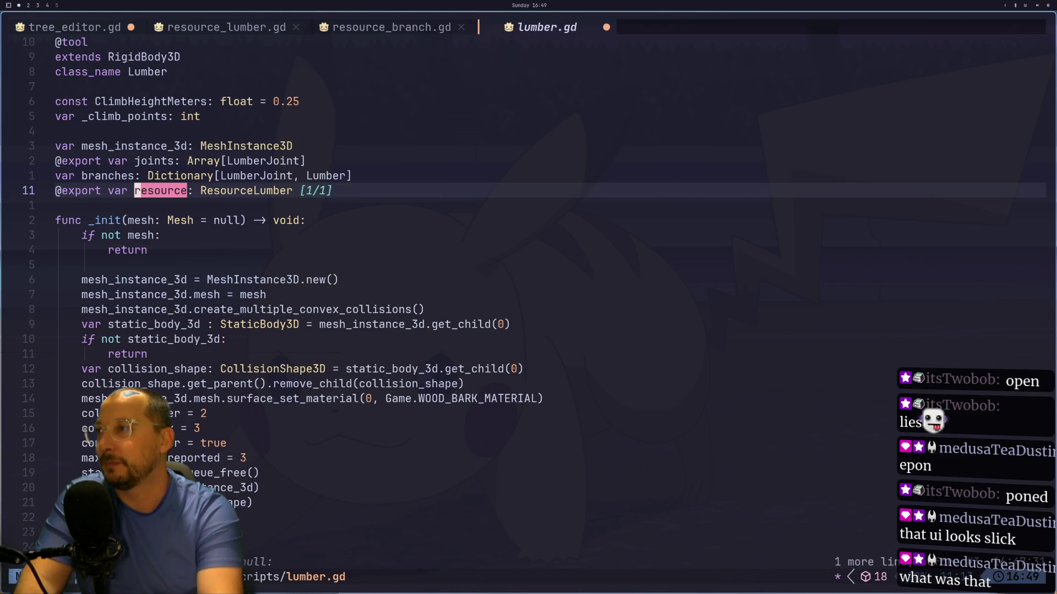
key(Escape)
key(d)
key(d)
text(:w)
key(Return)
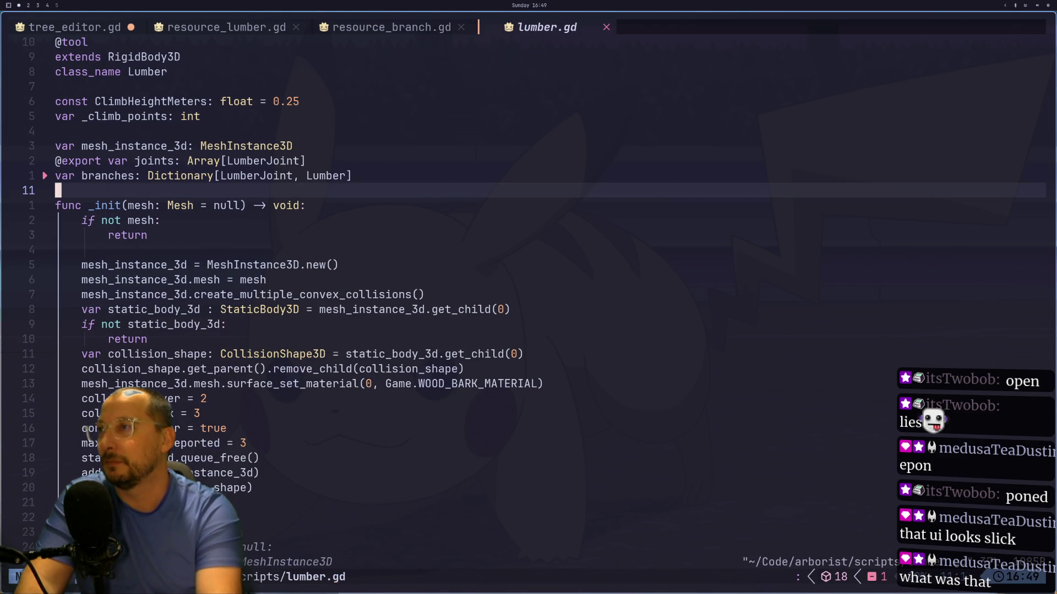
Save tree_editor.gd and return to the Godot workspace
key(shift+h)
key(shift+h)
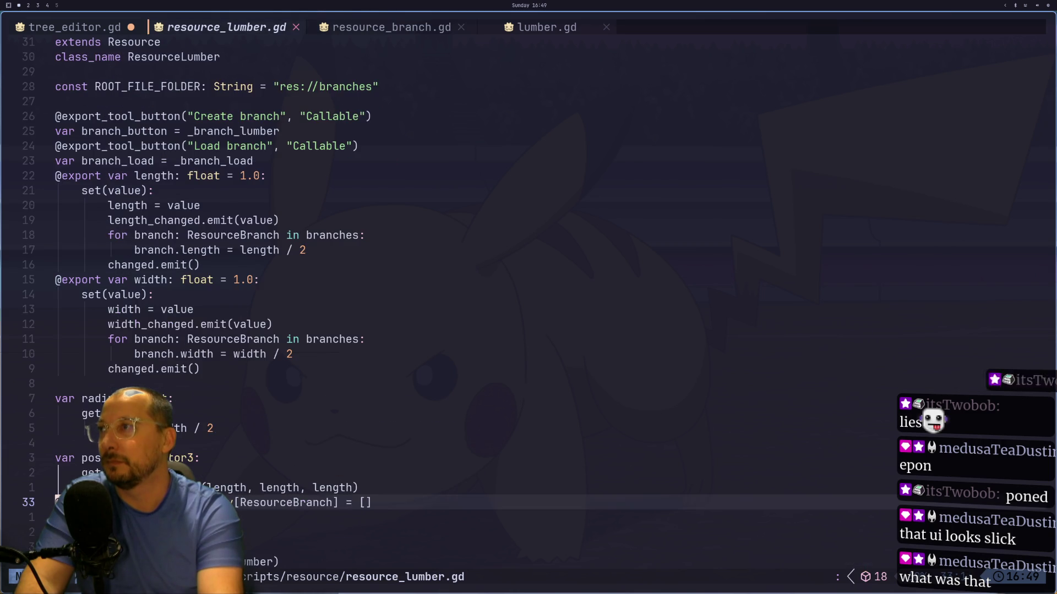
key(shift+h)
text(:w)
key(Return)
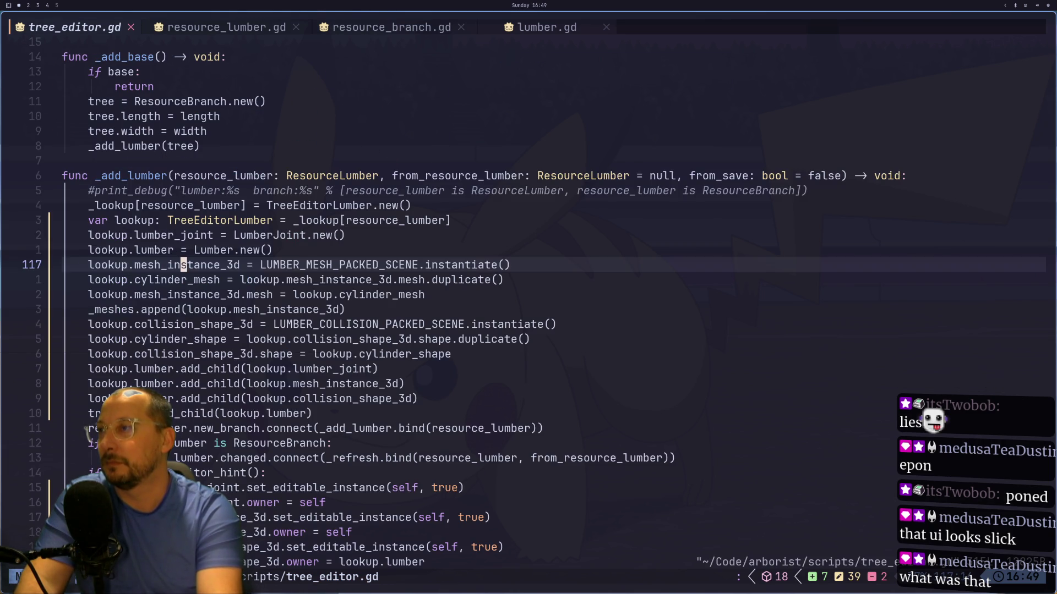
key(super+2)
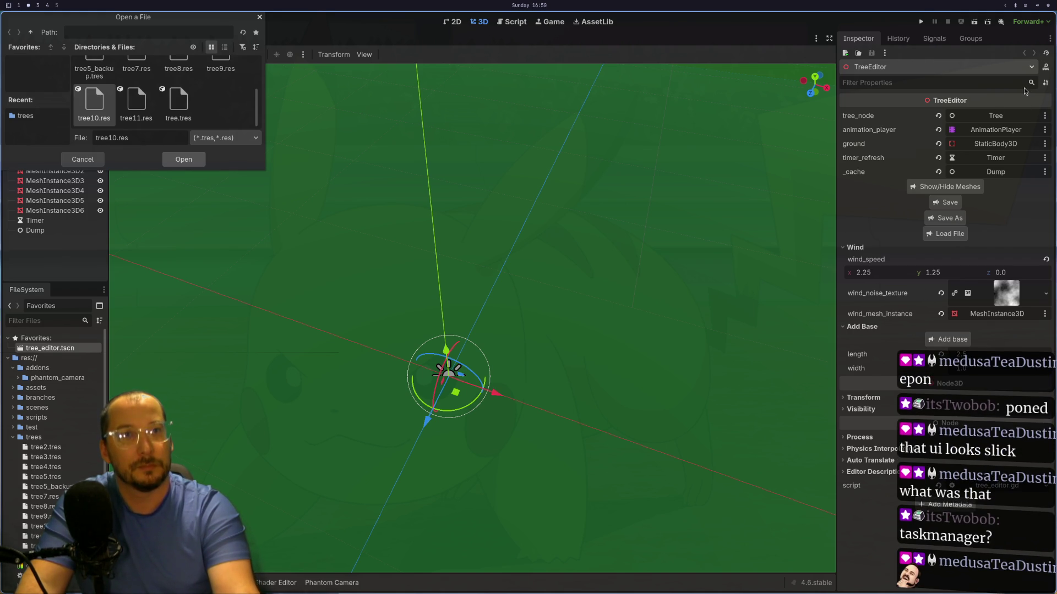
Return to the Godot workspace and launch btop floating over the editor
key(super+3)
key(super+2)
key(super+1)
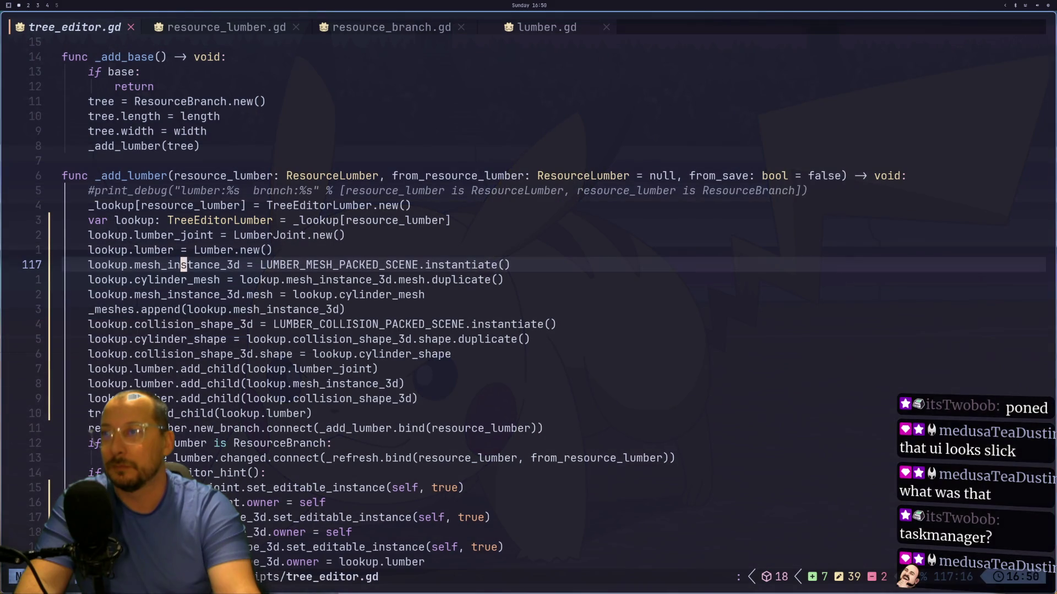
key(super+2)
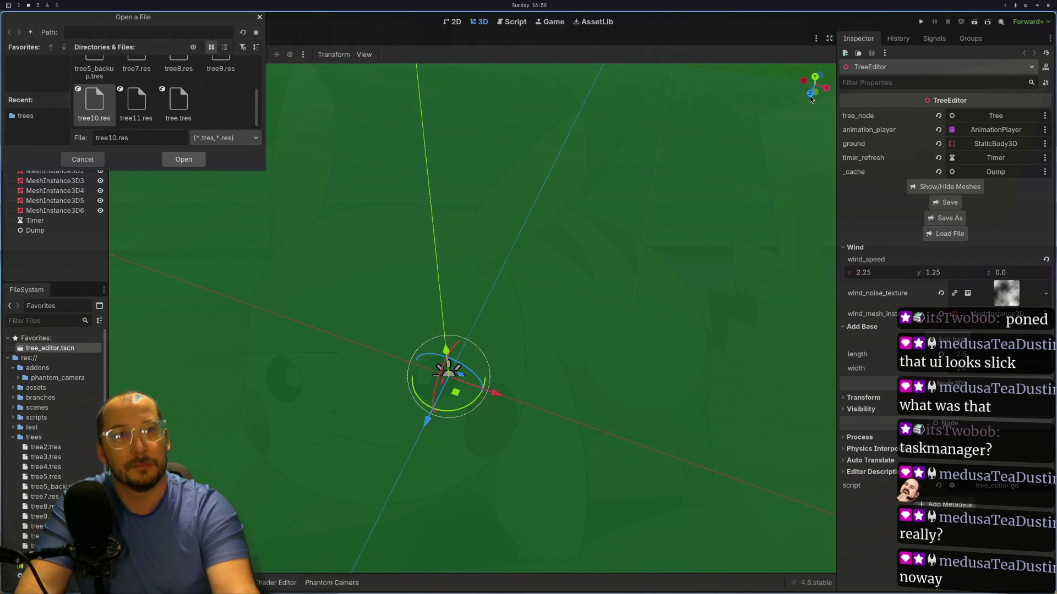
click(1049, 11)
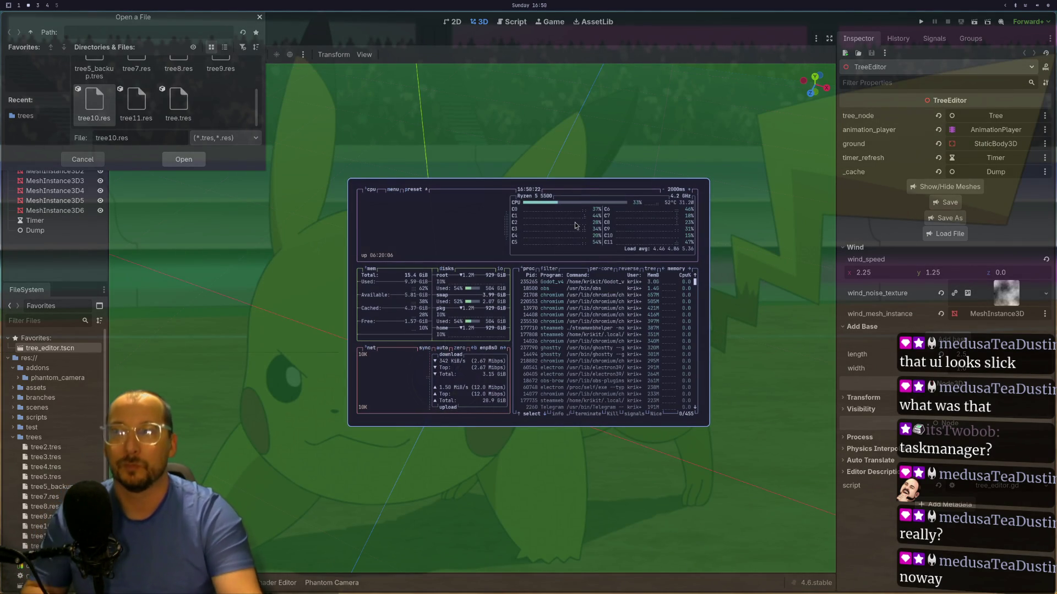
Fullscreen btop and sort processes by lazy CPU usage, briefly trying tree view
key(super+f)
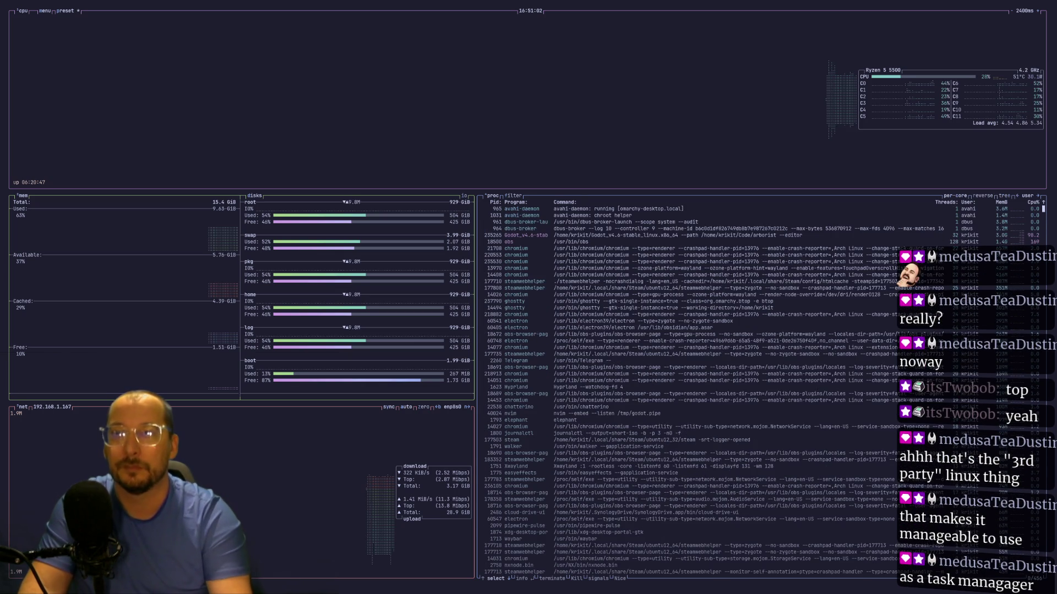
key(Left)
key(Left)
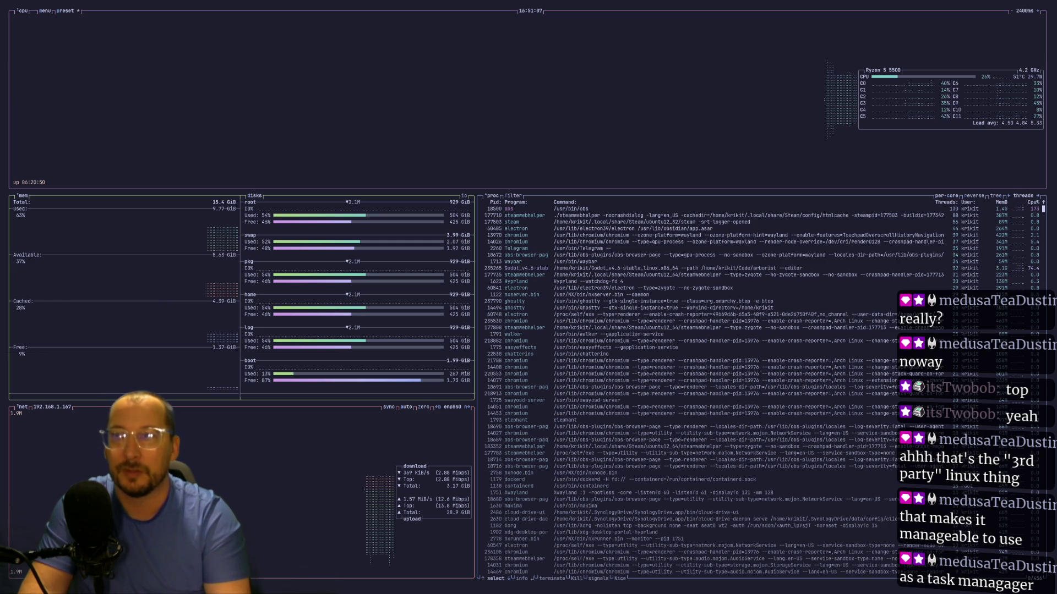
key(Left)
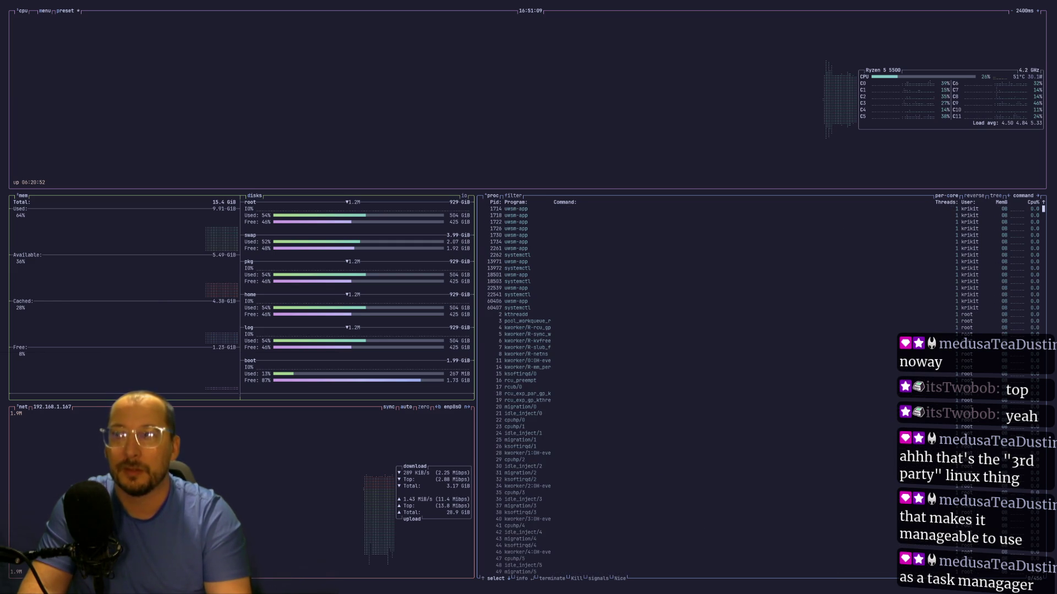
key(Left)
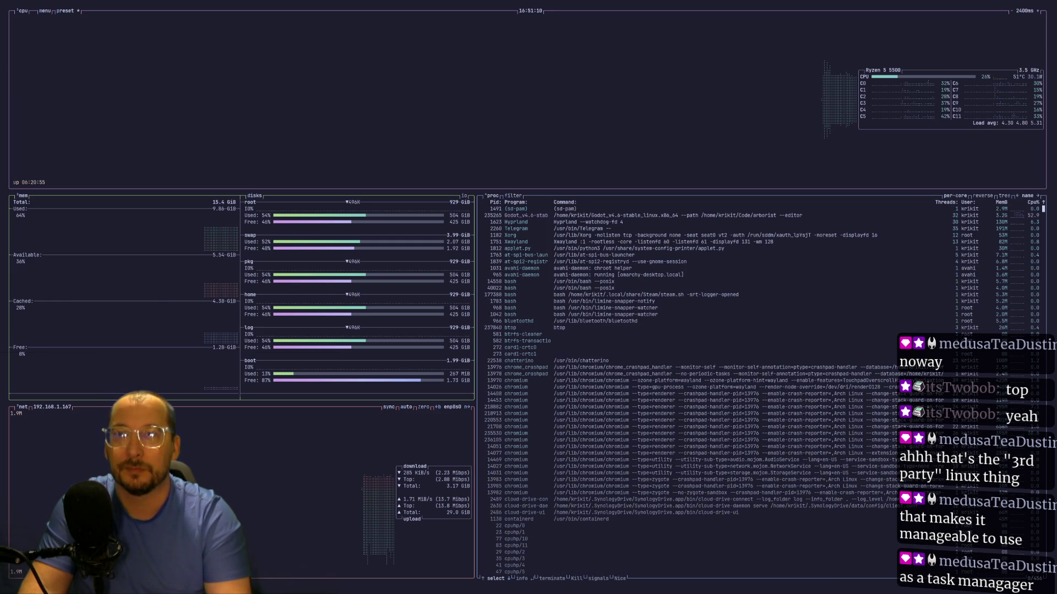
key(Left)
key(Left)
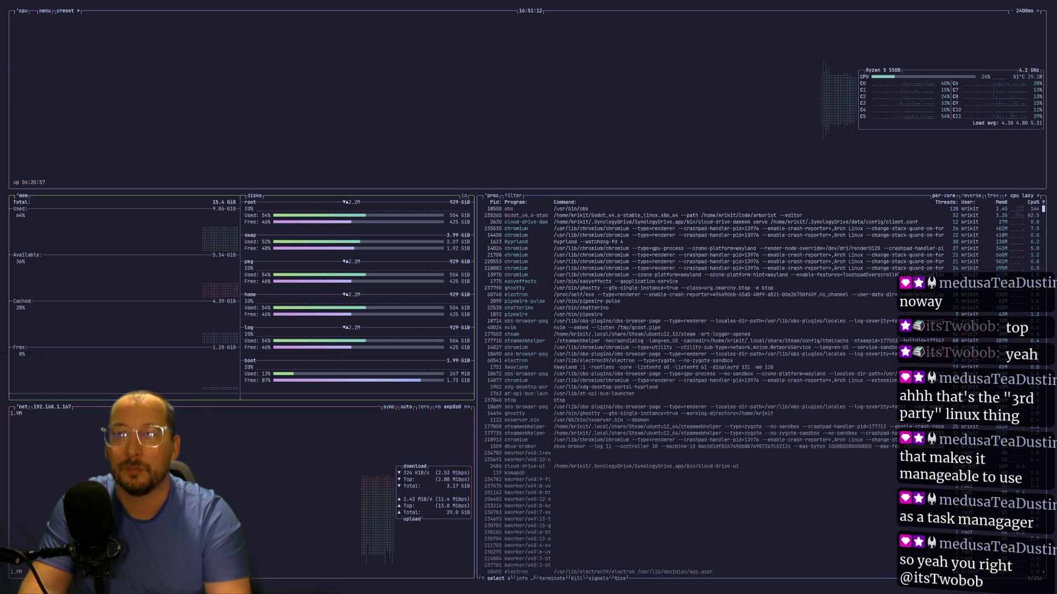
key(Left)
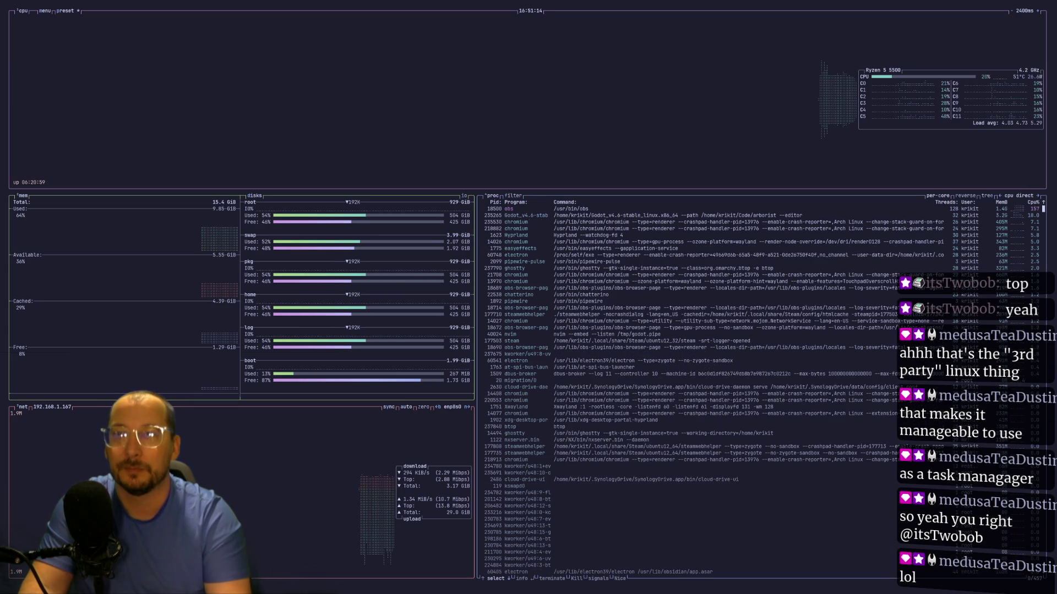
key(Right)
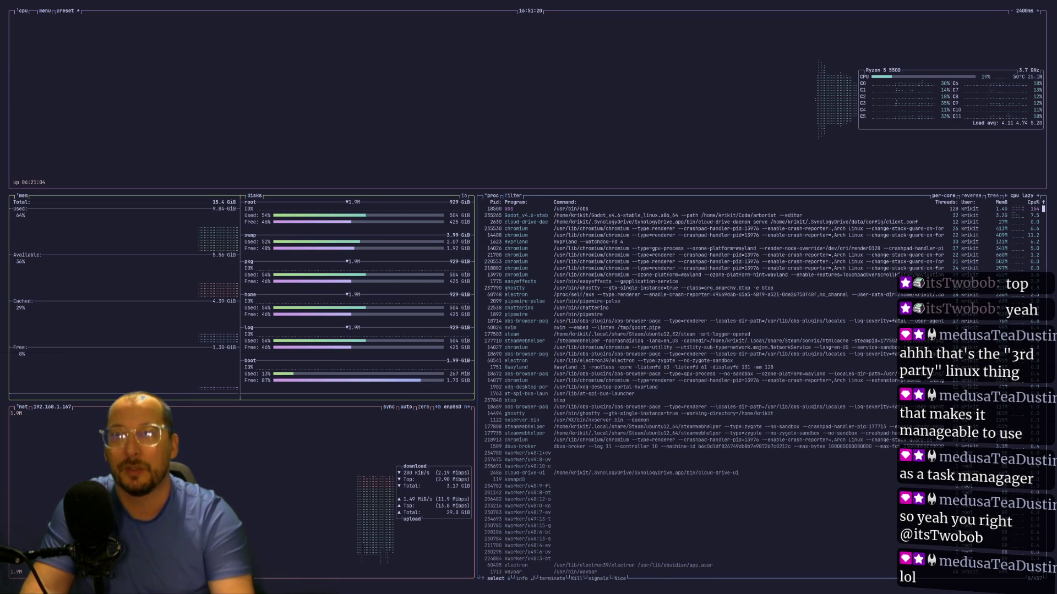
key(e)
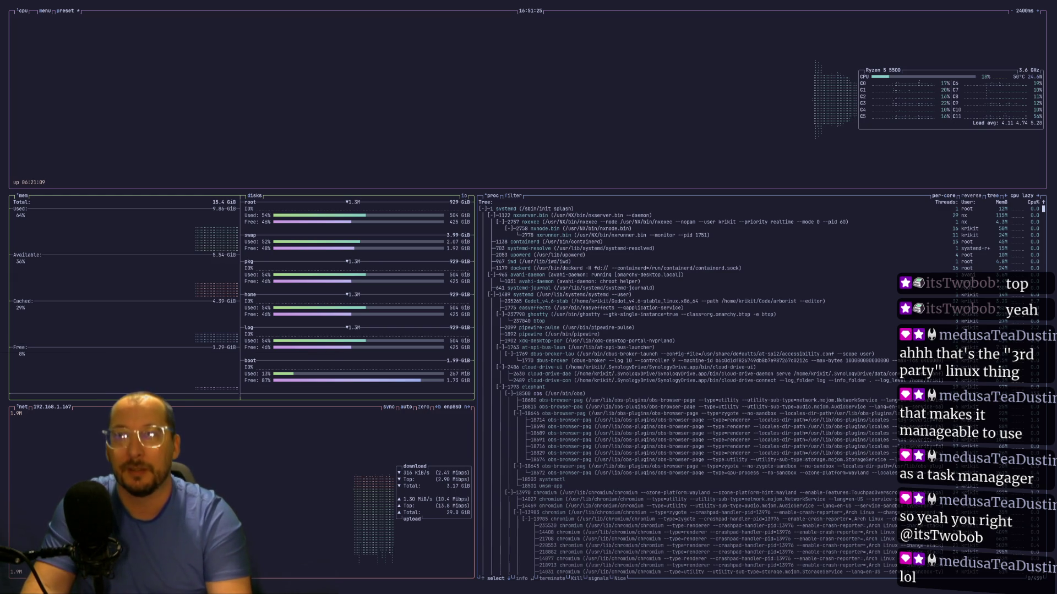
key(e)
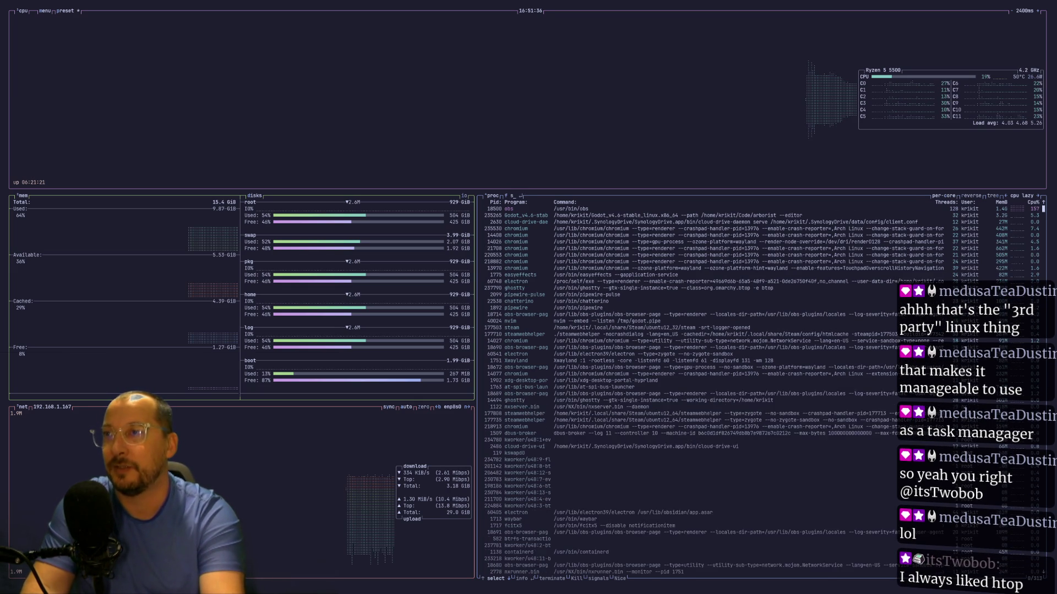
Try the 'obs' and 'godot' process filters, clear the filter, and tile btop beside Godot
text(st)
key(BackSpace)
key(BackSpace)
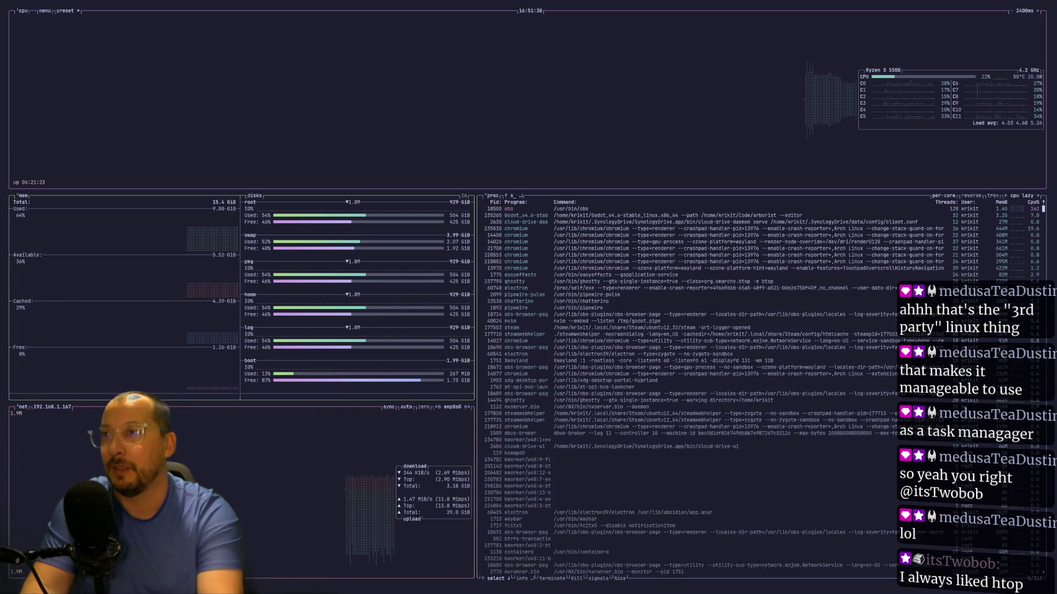
text(obs)
key(BackSpace)
key(BackSpace)
key(BackSpace)
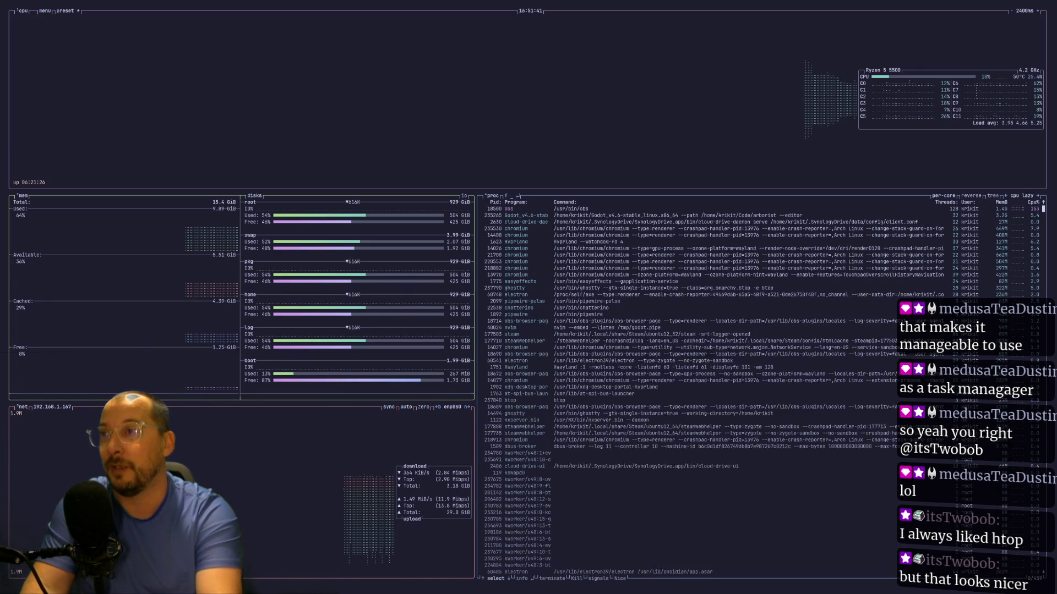
text(godot)
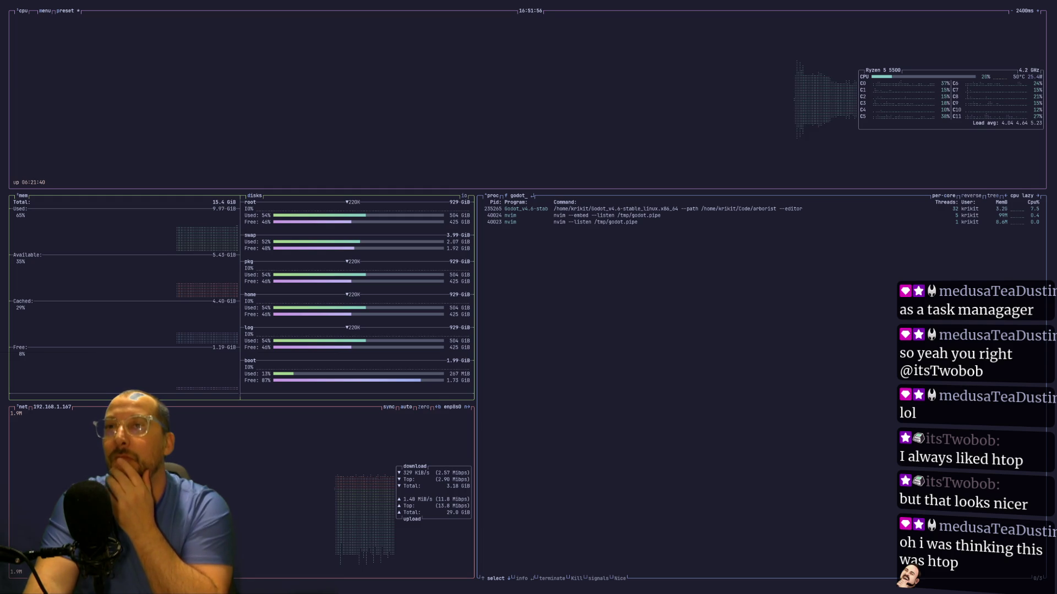
key(BackSpace)
key(BackSpace)
key(BackSpace)
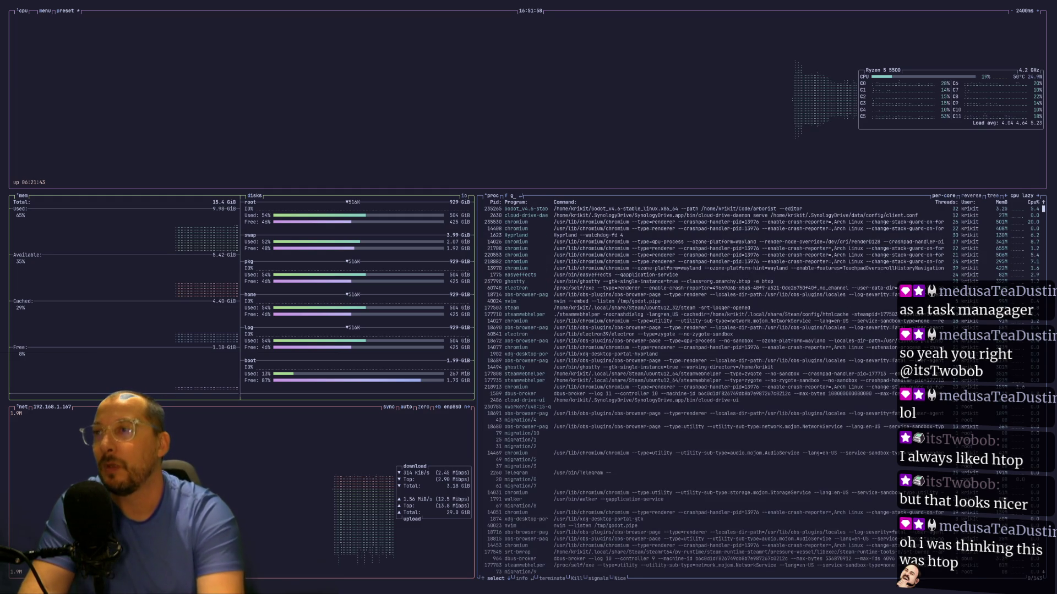
key(Escape)
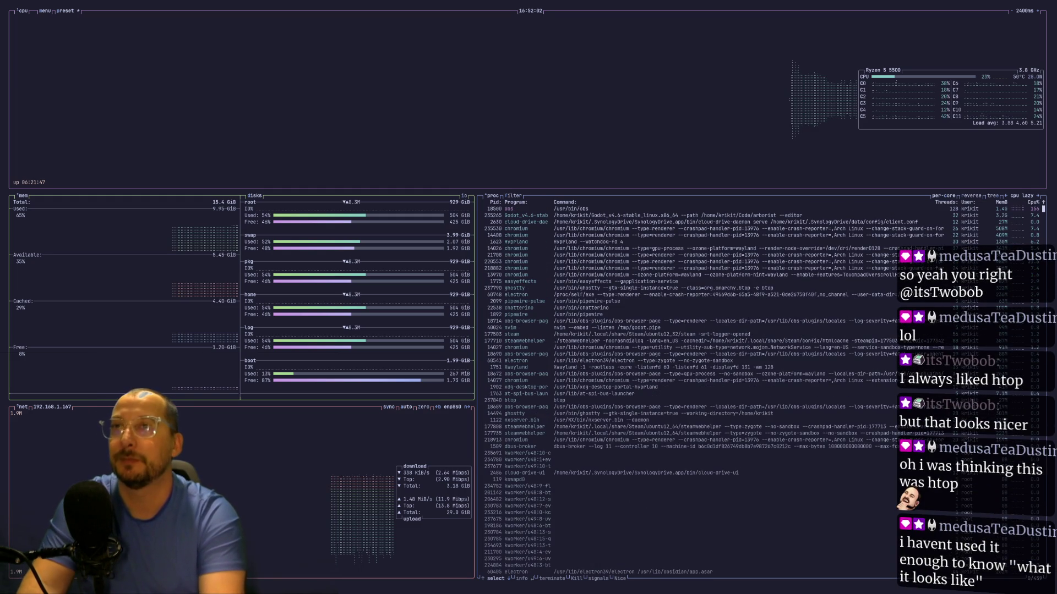
key(super+1)
key(super+2)
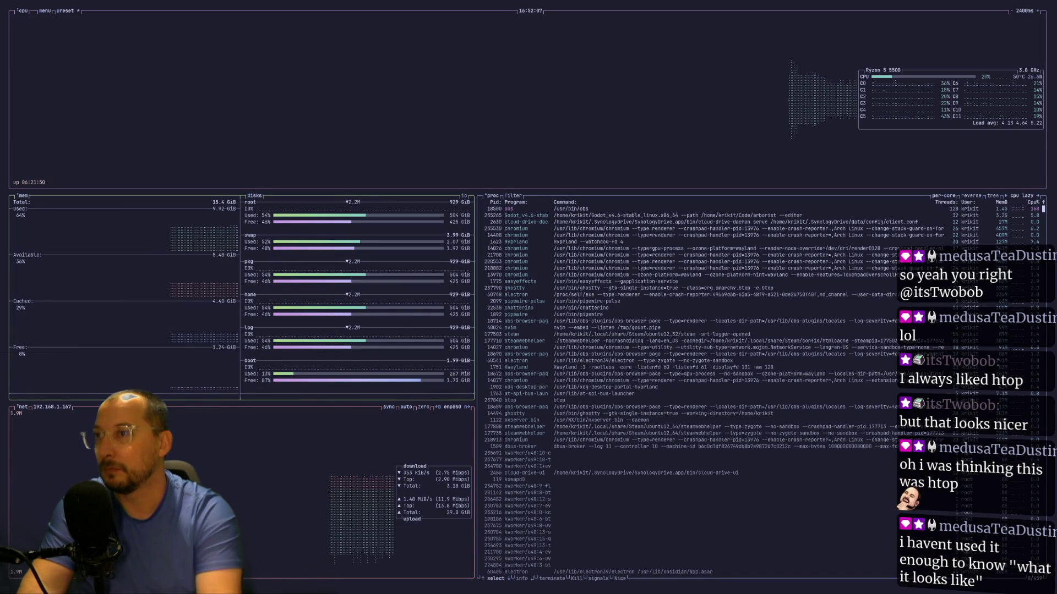
key(super+f)
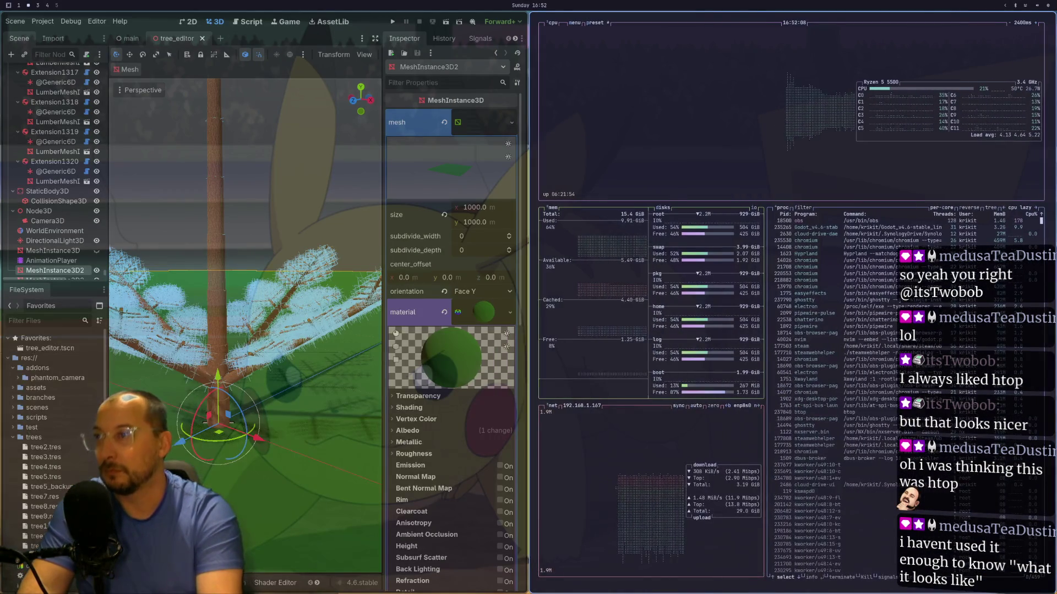
Close btop, zoom in on the tree, and save and run the tree_editor scene
key(super+v)
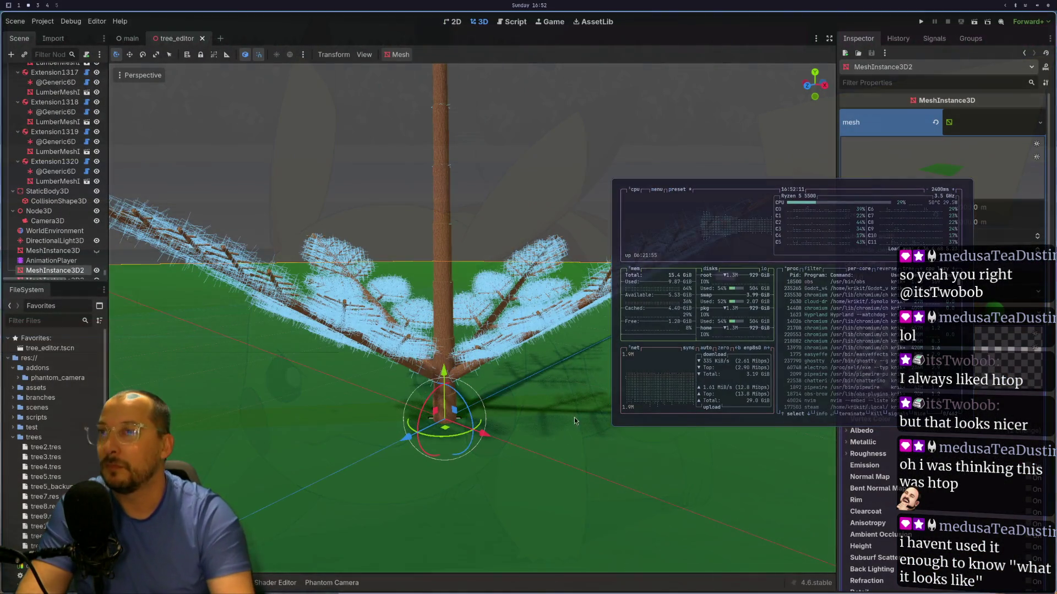
key(q)
scroll(620, 313, down, 5)
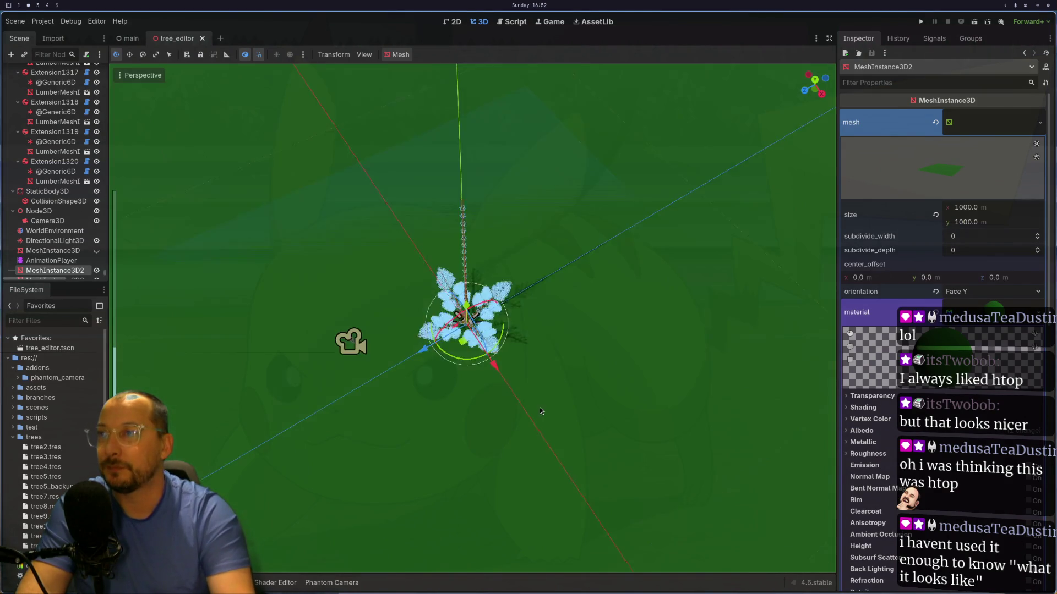
scroll(560, 358, down, 3)
scroll(460, 176, up, 3)
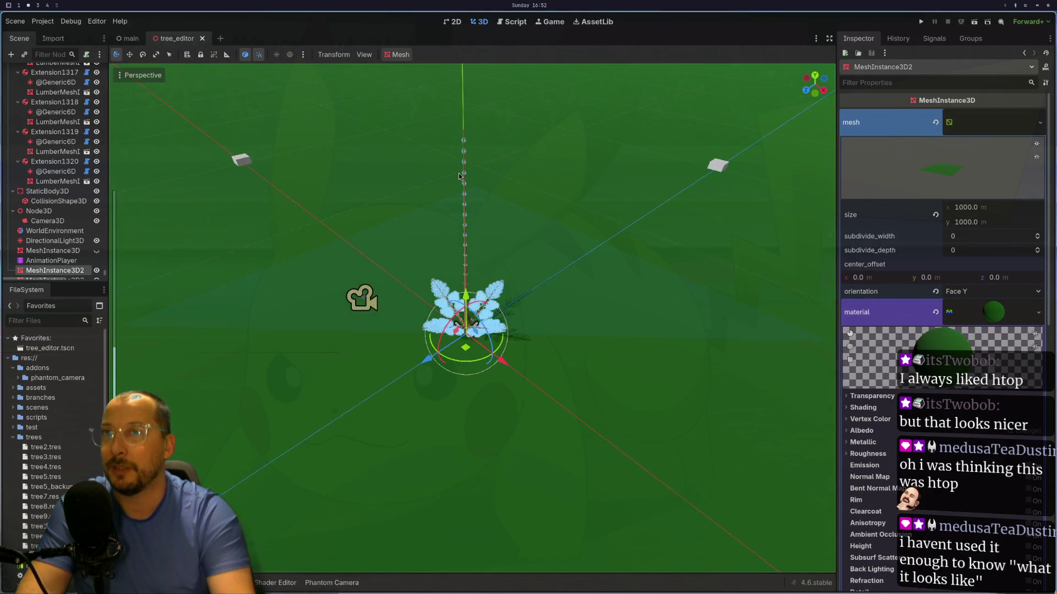
scroll(460, 177, up, 2)
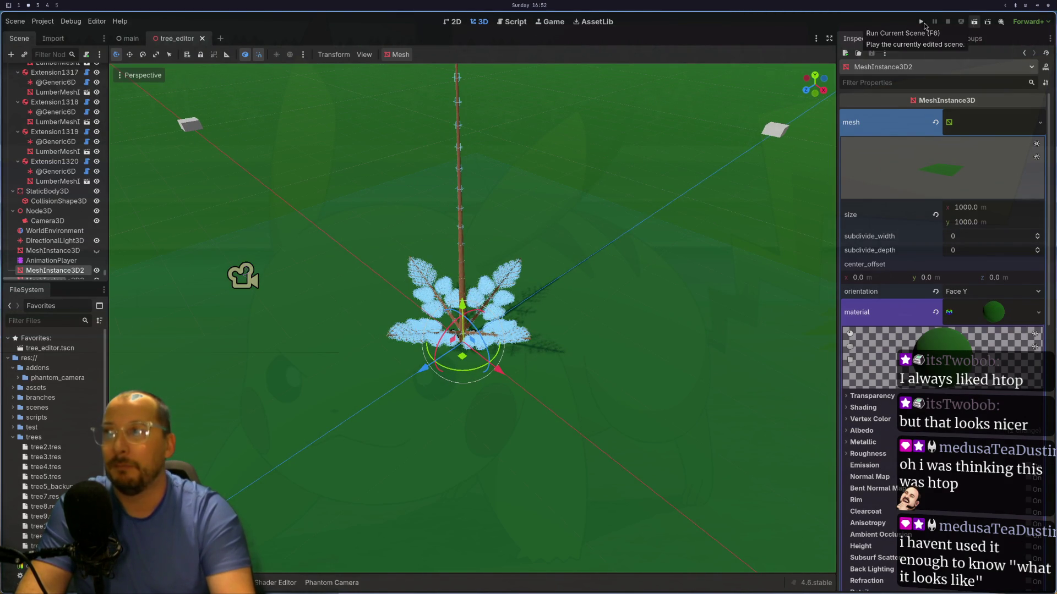
click(973, 23)
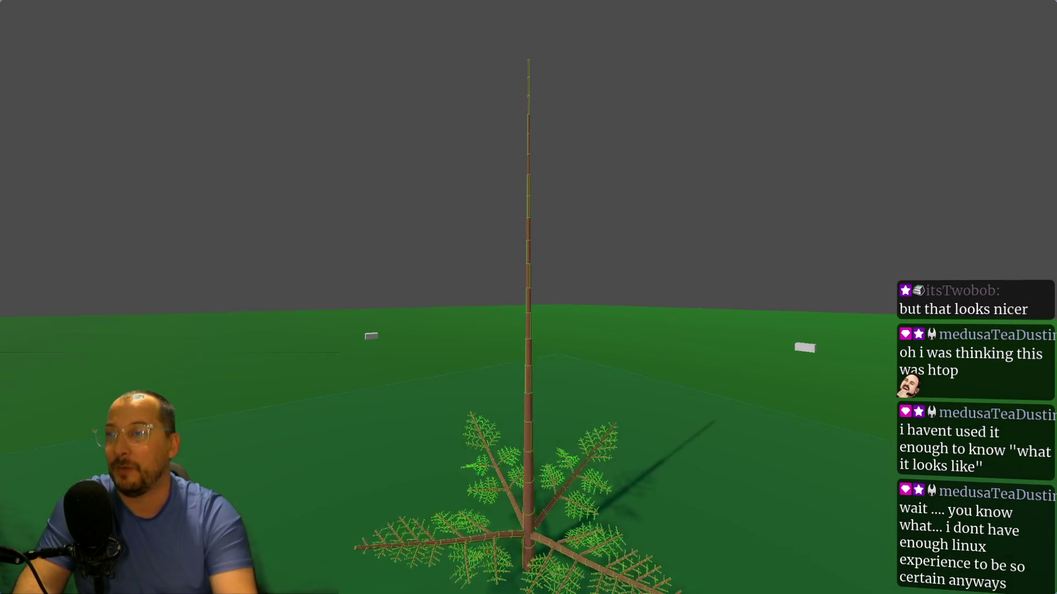
key(super+f)
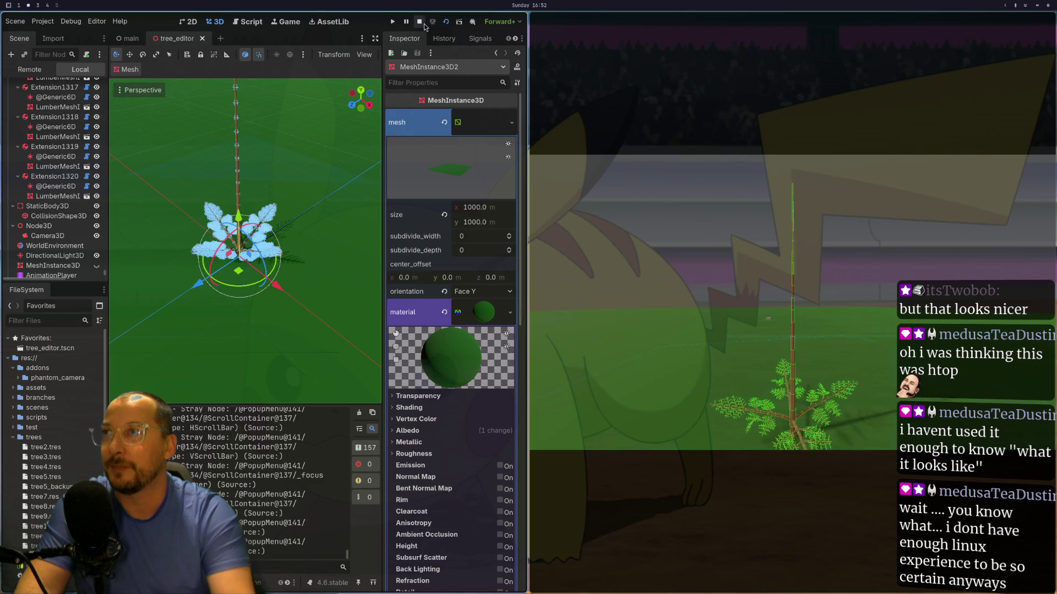
Stop the running game and select the Extension1302 trunk segment from a tilted side view
key(super+q)
scroll(296, 226, up, 10)
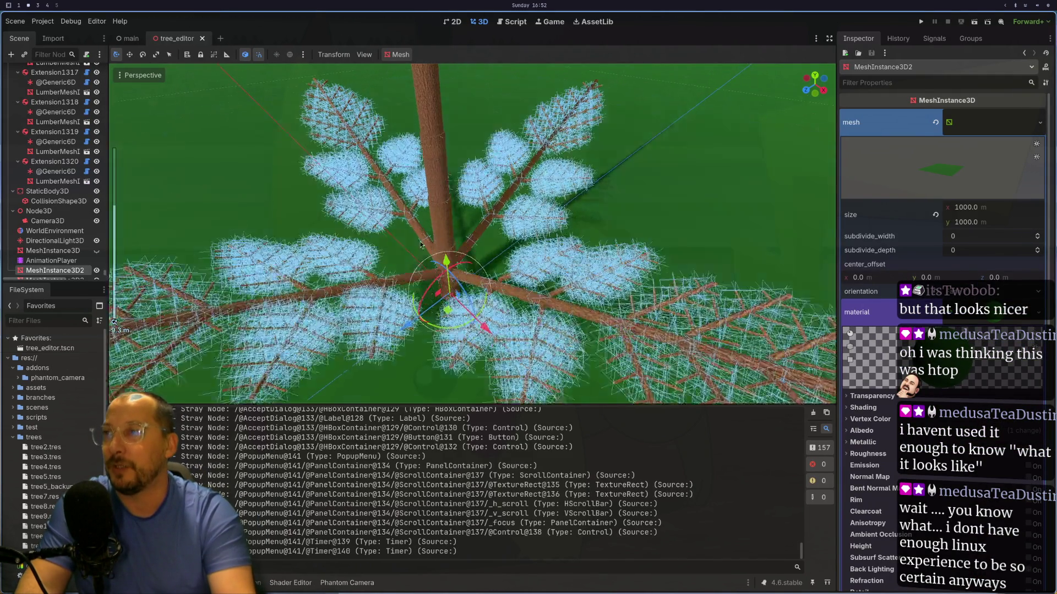
scroll(372, 274, up, 3)
mouse_move(372, 273)
mouse_down()
mouse_move(384, 233)
mouse_move(455, 225)
mouse_up()
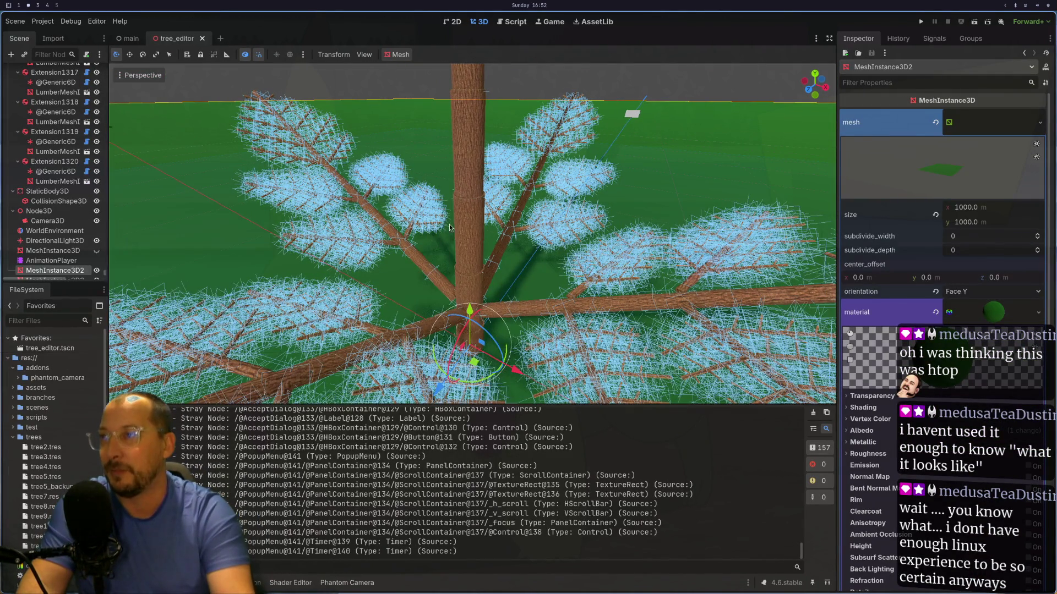
click(455, 225)
click(477, 204)
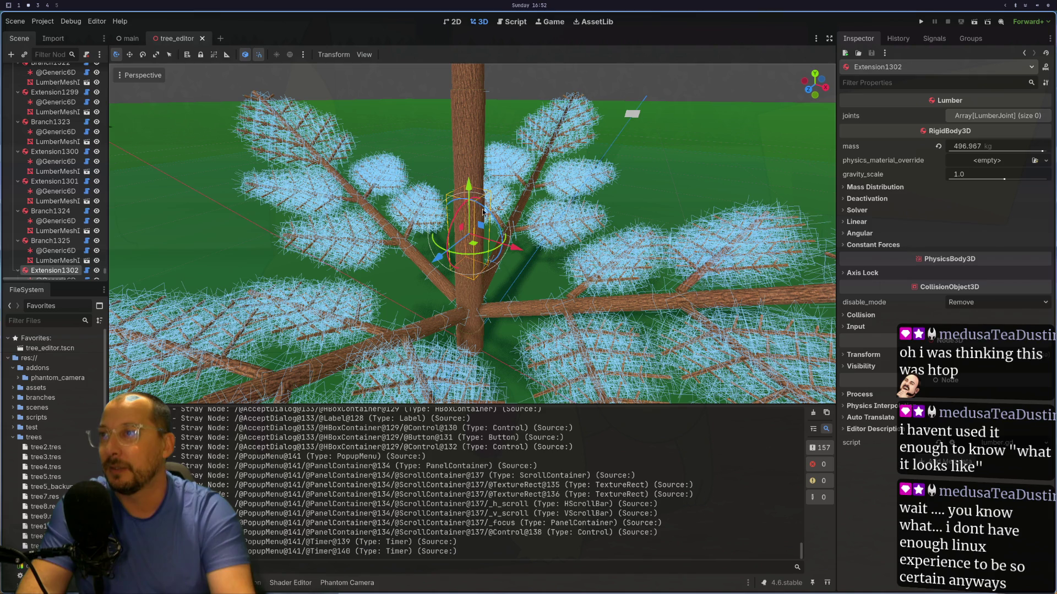
scroll(585, 189, up, 3)
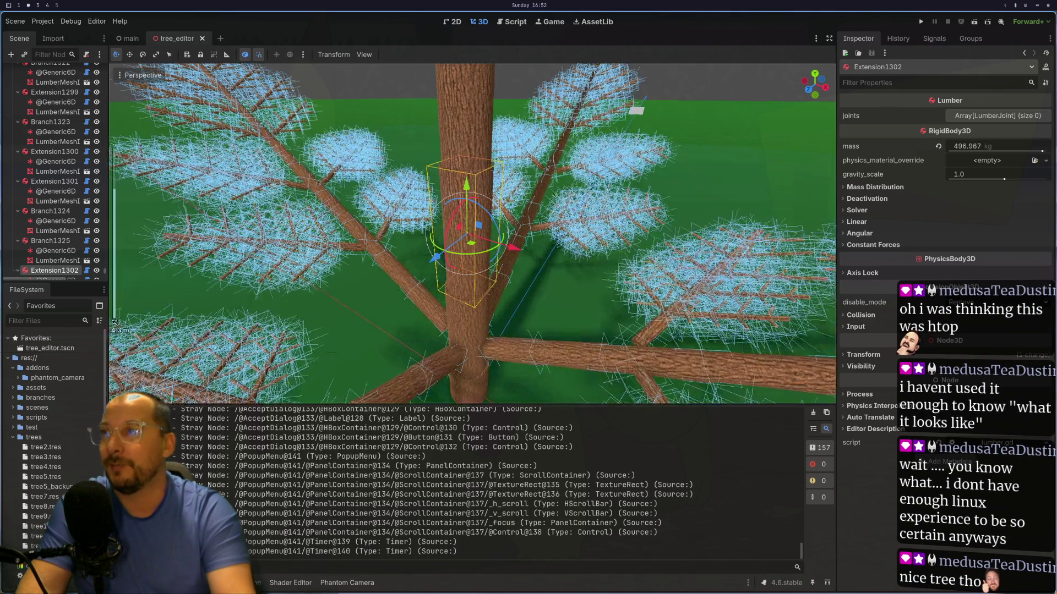
scroll(55, 203, down, 5)
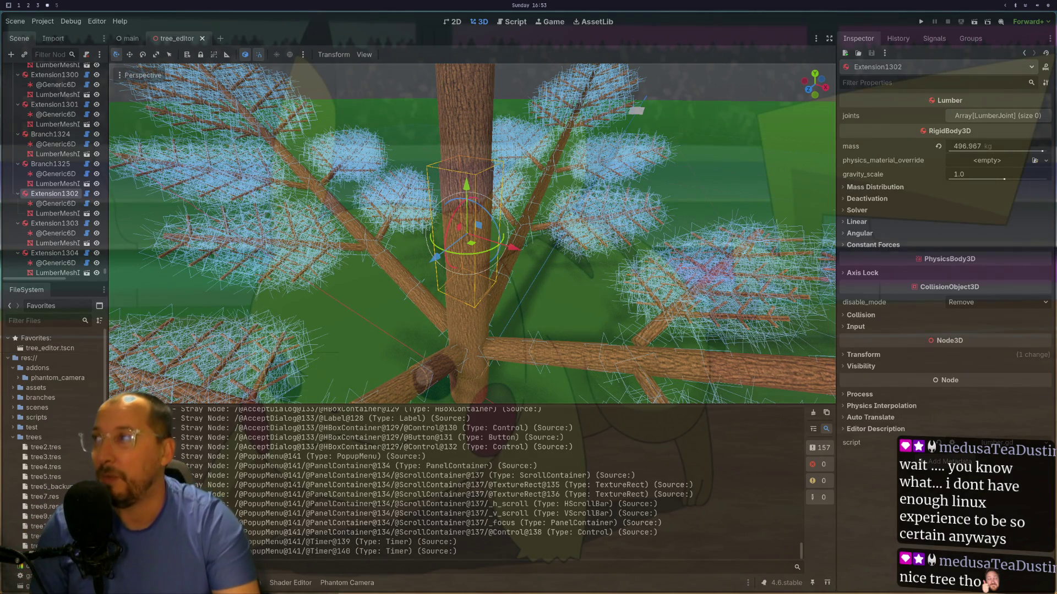
Select the TreeEditor root node to show its wind and Add Base settings in the Inspector
scroll(66, 165, up, 5)
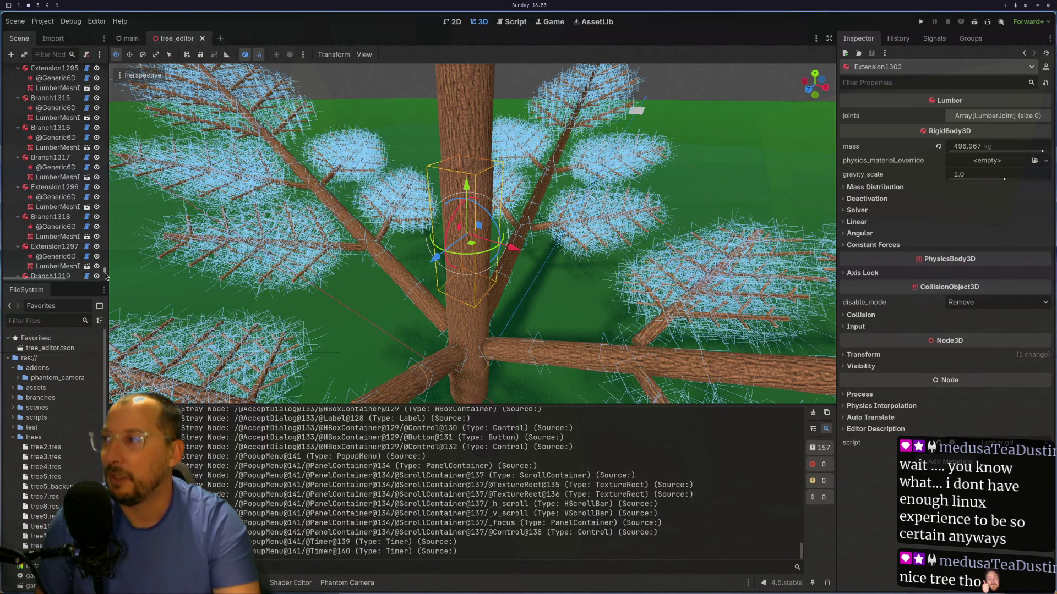
drag(106, 276, 104, 69)
click(37, 71)
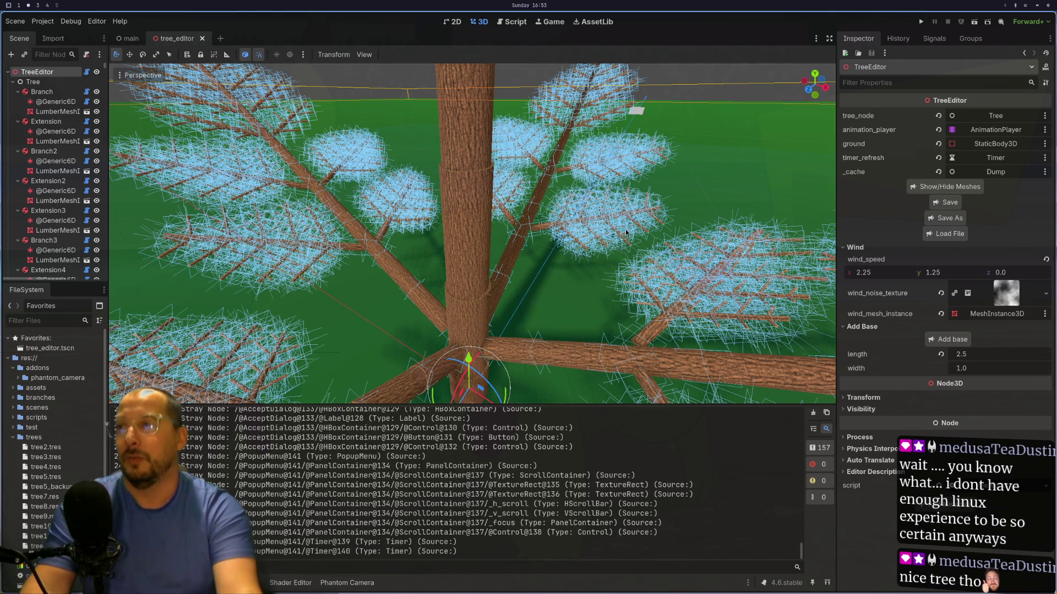
key(super+1)
key(super+2)
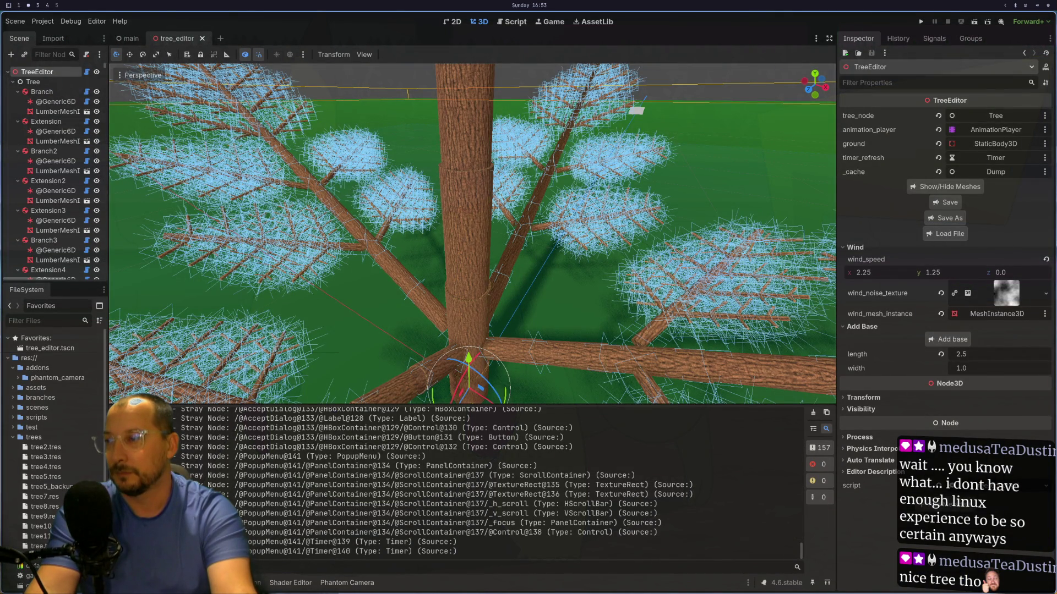
key(super+1)
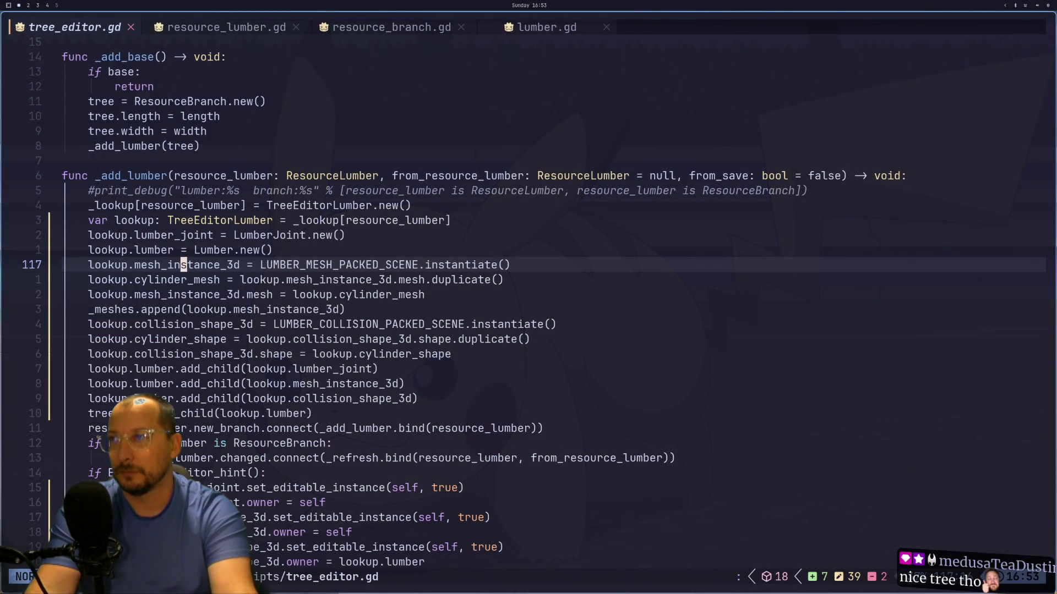
key(g)
key(g)
key(j)
key(j)
key(j)
key(j)
key(k)
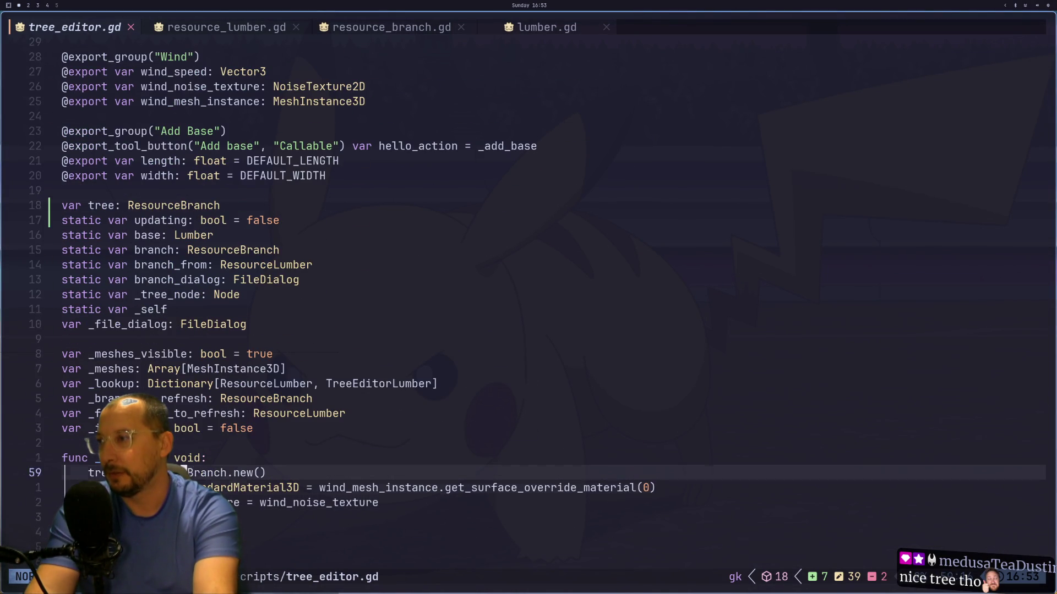
key(k)
key(k)
key(k)
key(k)
key(k)
key(k)
text(h)
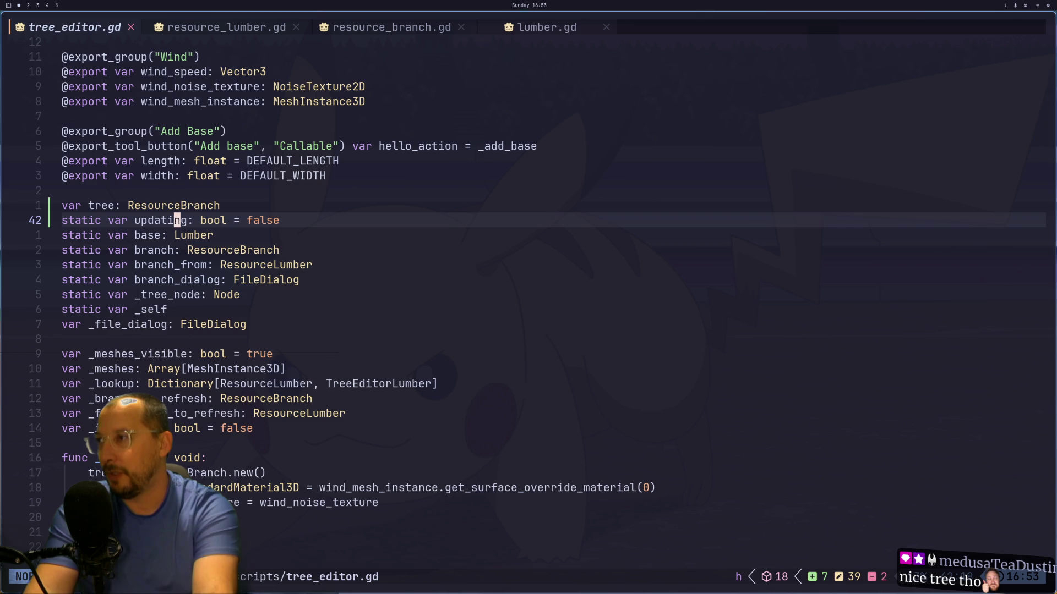
text(0ki@expor)
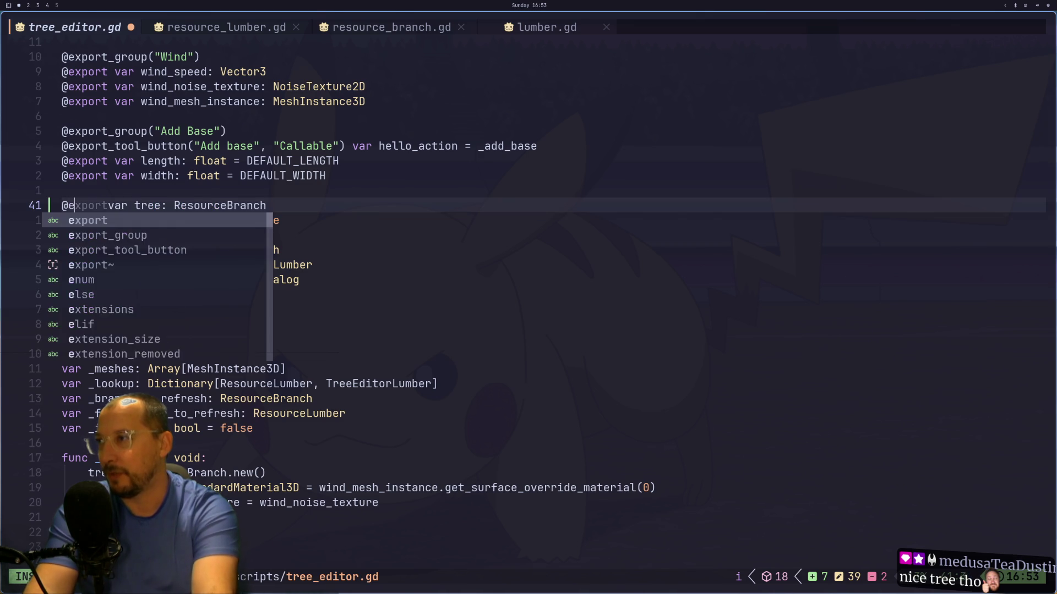
text(t)
key(Escape)
text(:w)
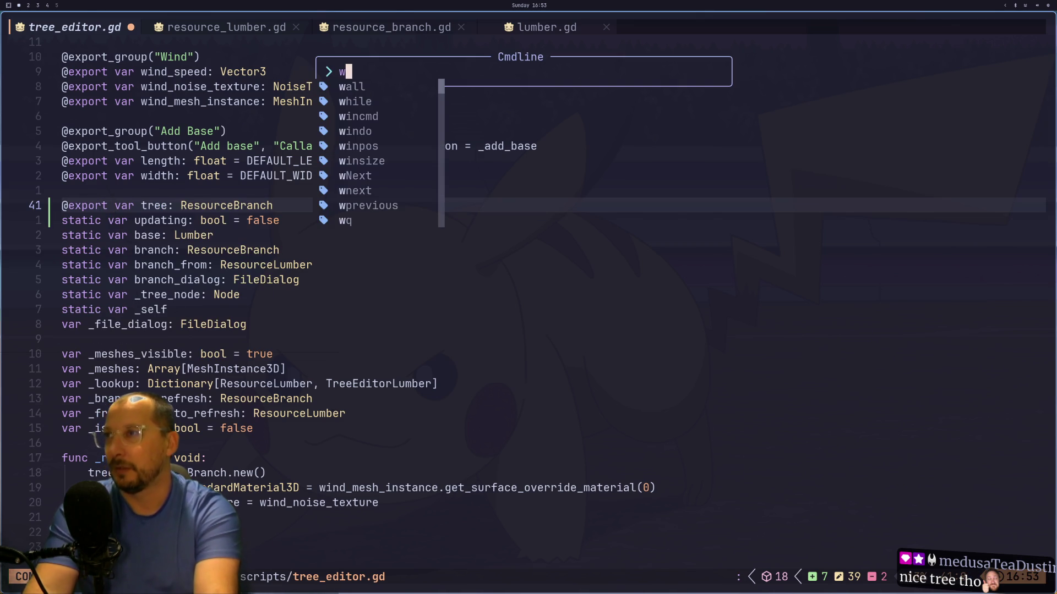
key(Return)
key(super+2)
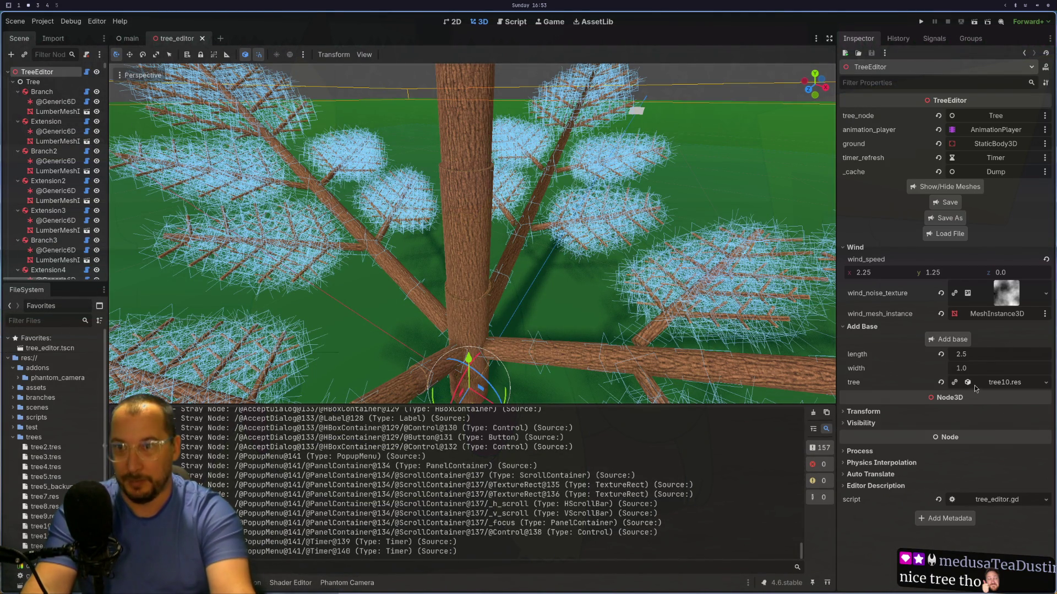
Expand the tree10.res tree property in the Inspector and widen the Inspector panel
click(990, 384)
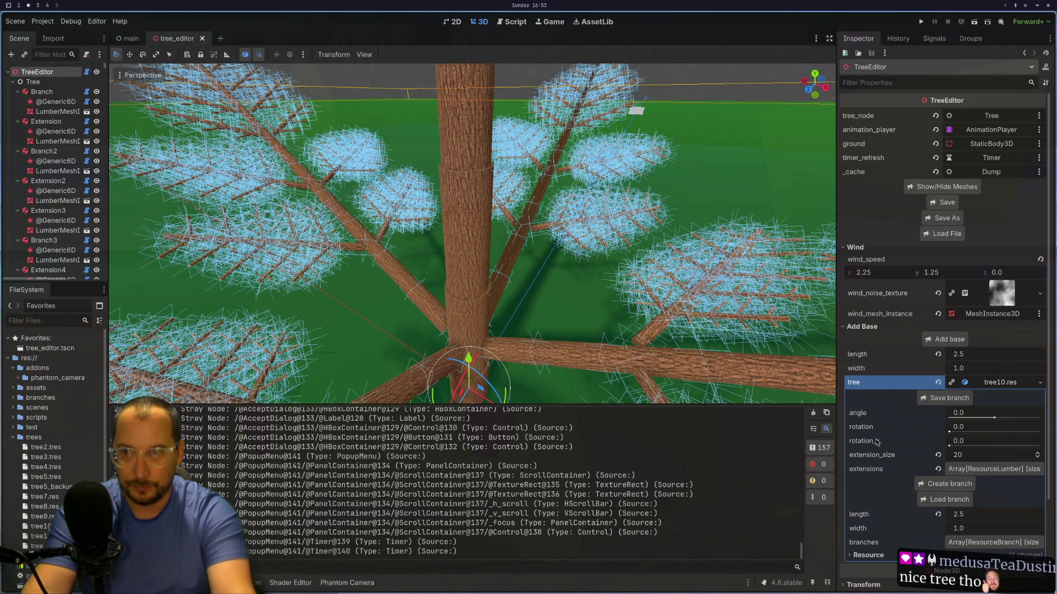
drag(836, 438, 721, 440)
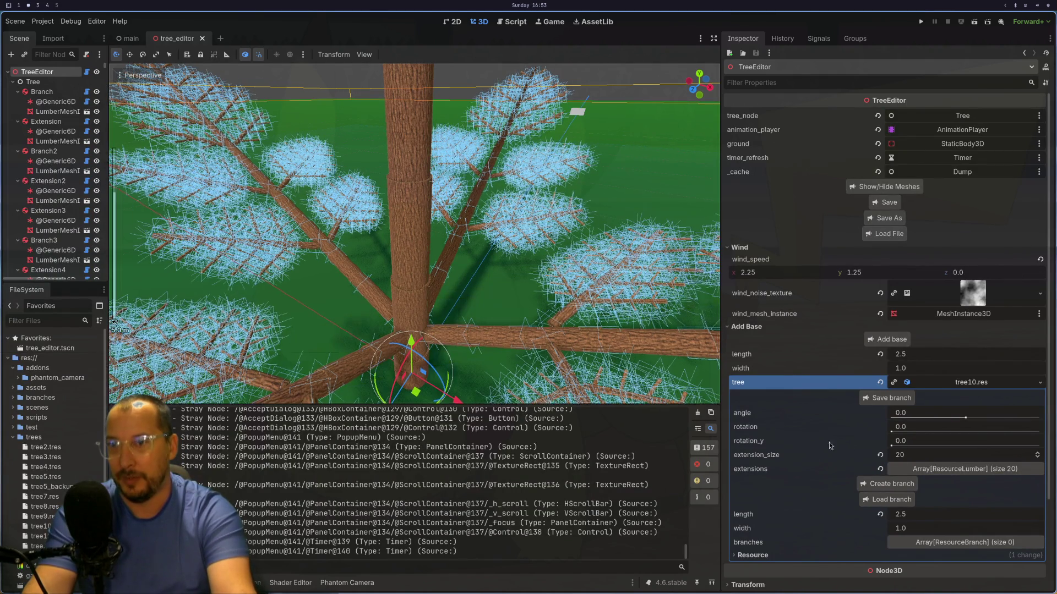
key(super+1)
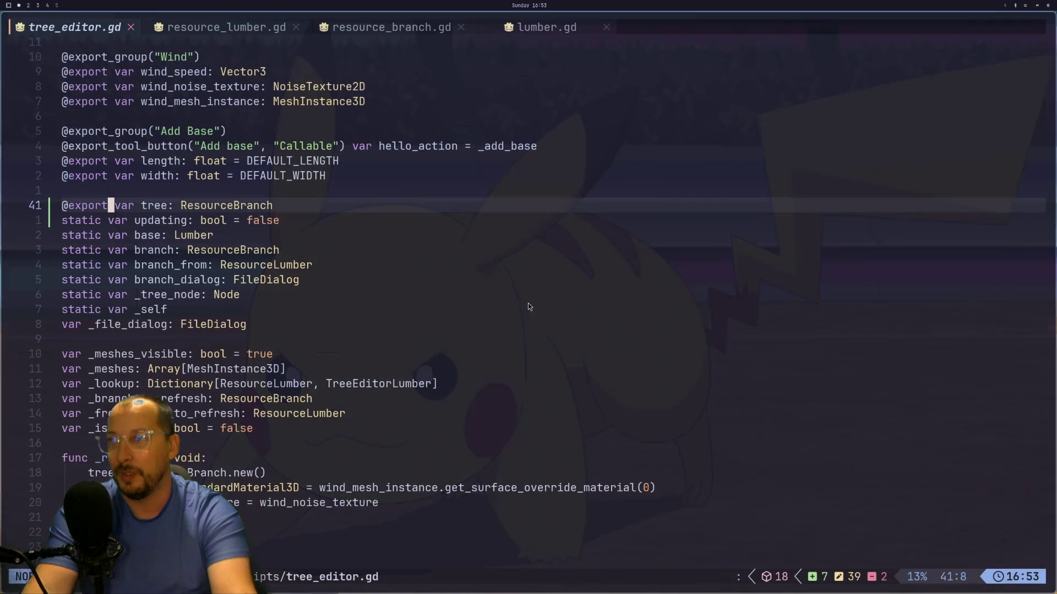
Scroll through the _add_lumber and _update_lumber code in tree_editor.gd
scroll(491, 392, down, 19)
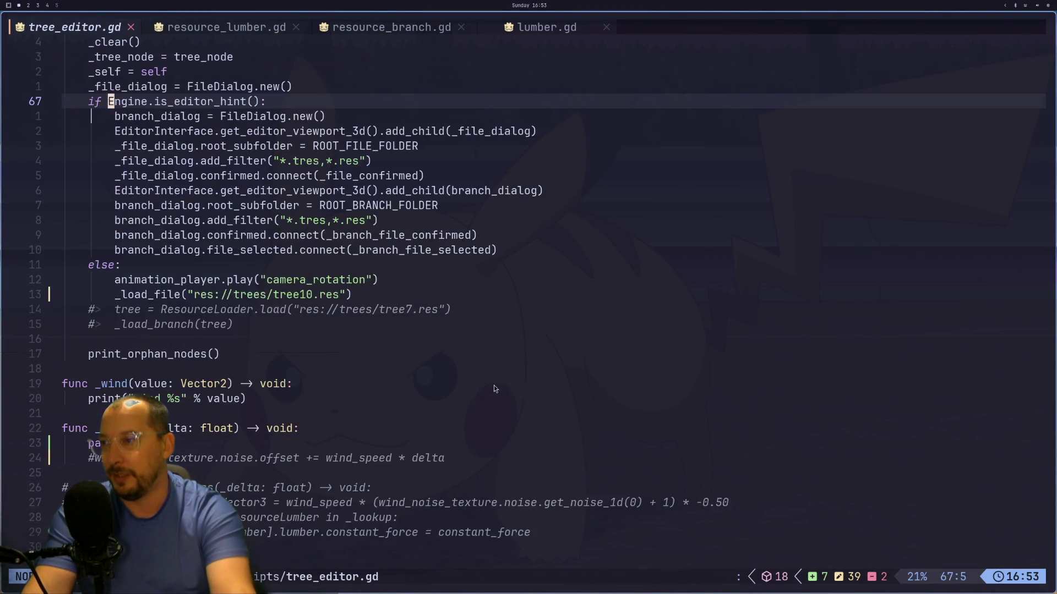
scroll(492, 391, down, 7)
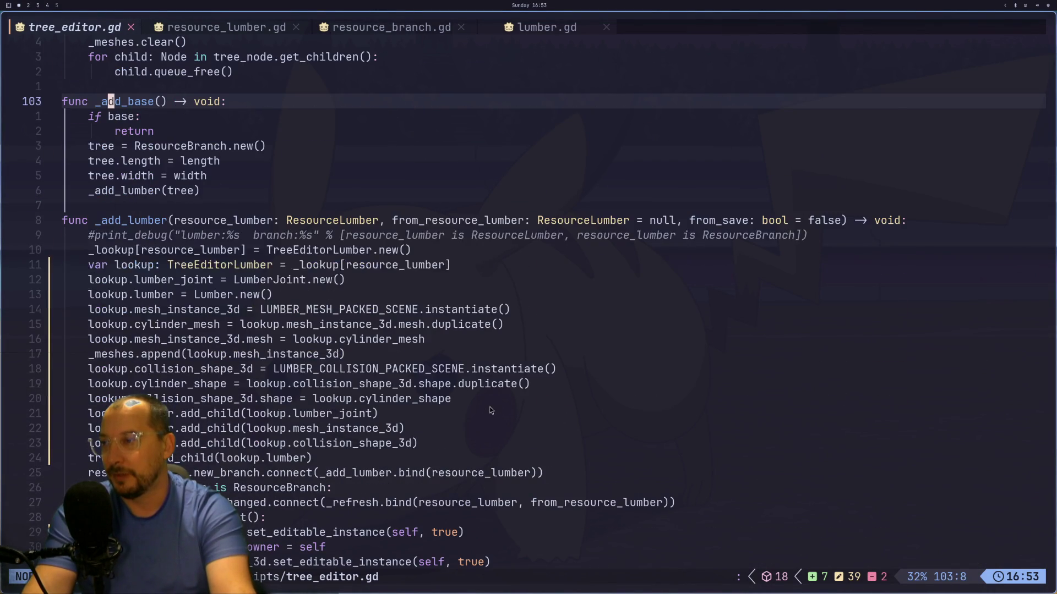
scroll(384, 390, down, 9)
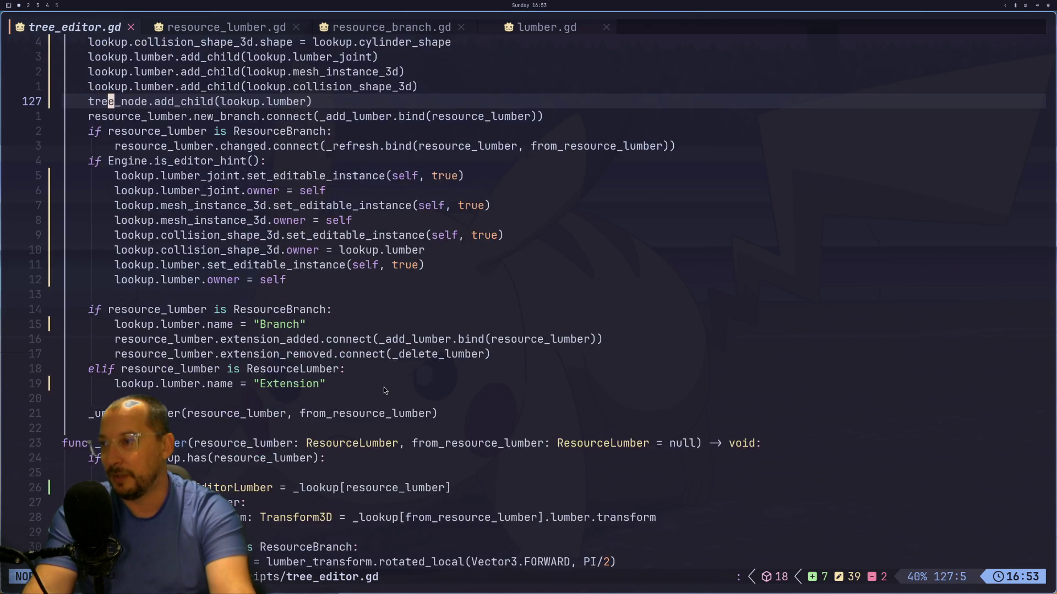
scroll(383, 398, down, 2)
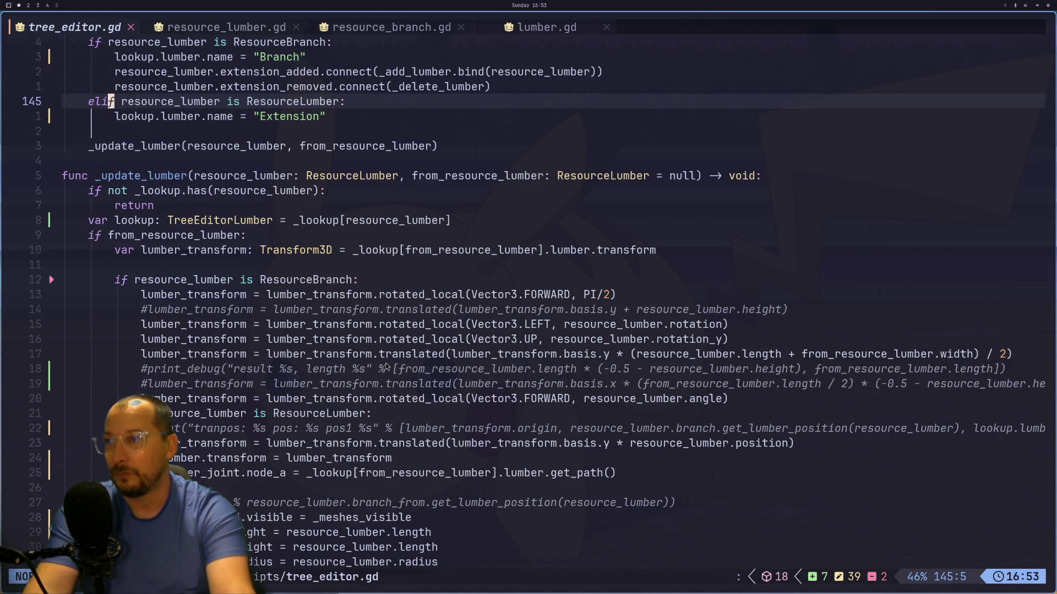
scroll(386, 366, down, 3)
scroll(357, 383, down, 2)
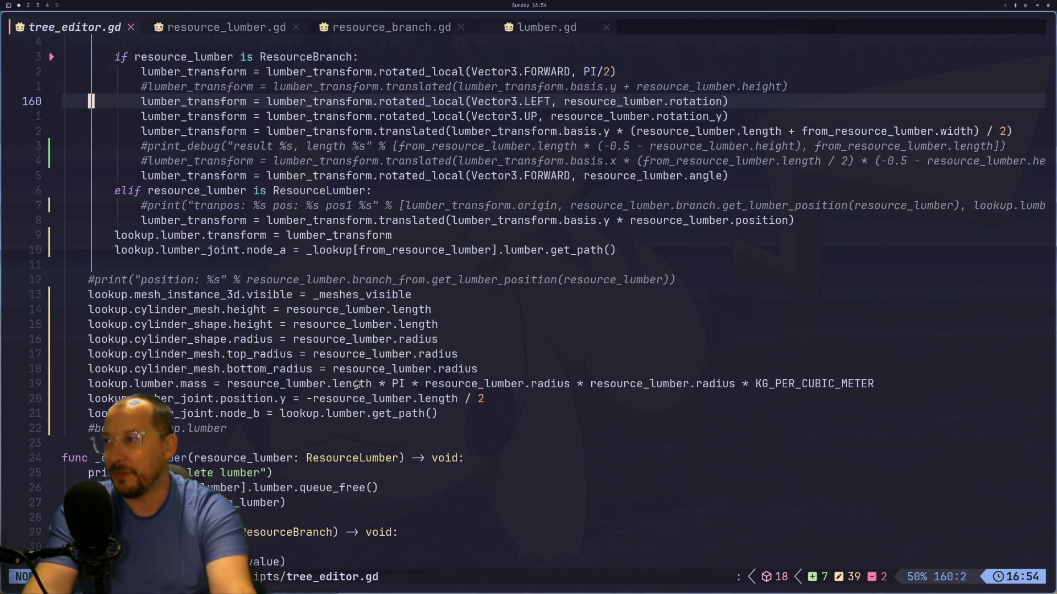
scroll(445, 249, up, 8)
scroll(344, 266, up, 5)
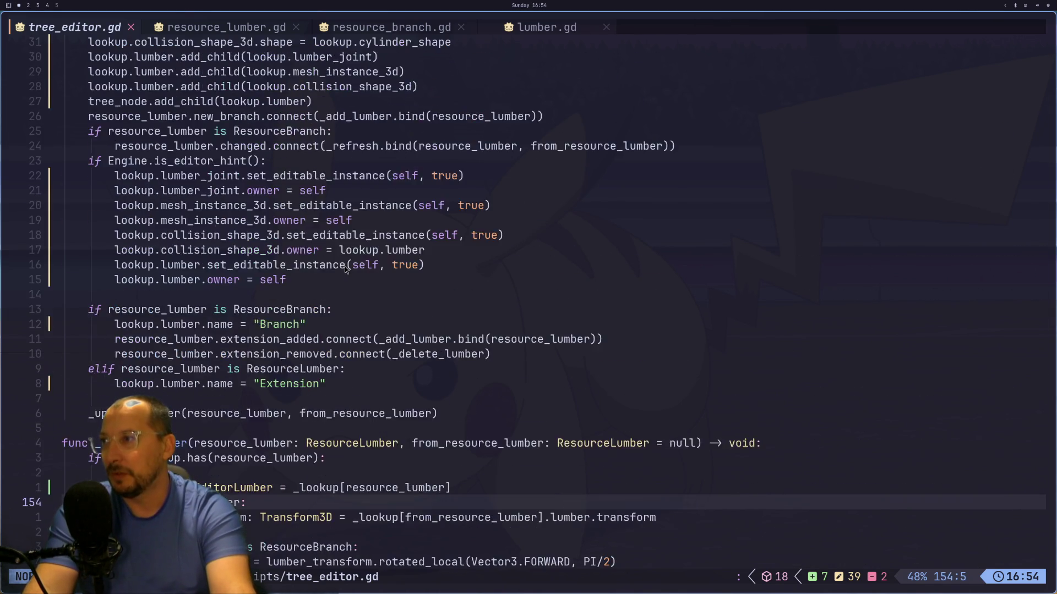
scroll(143, 300, up, 1)
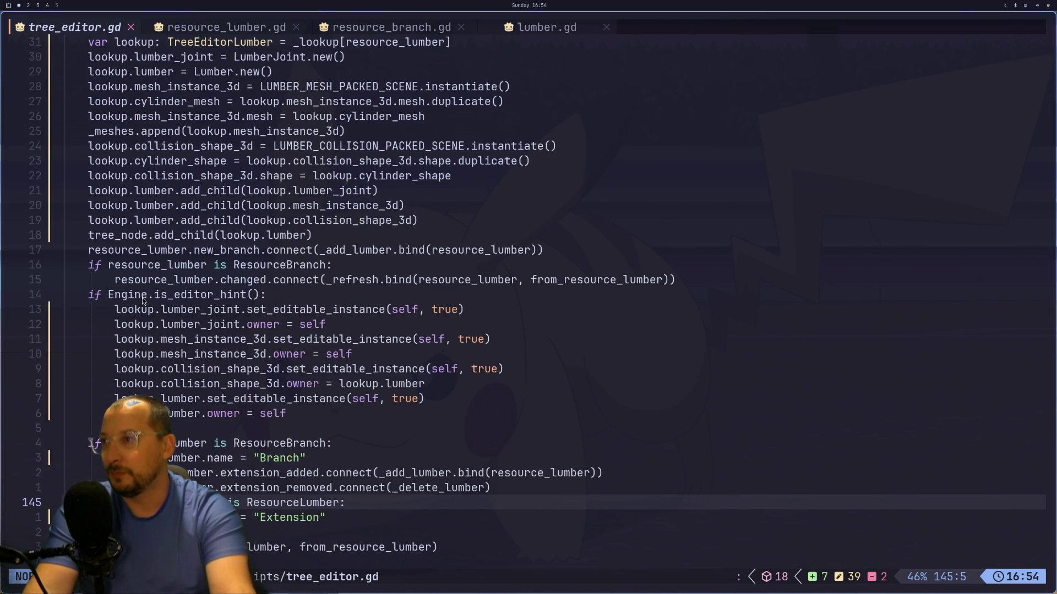
scroll(142, 299, up, 1)
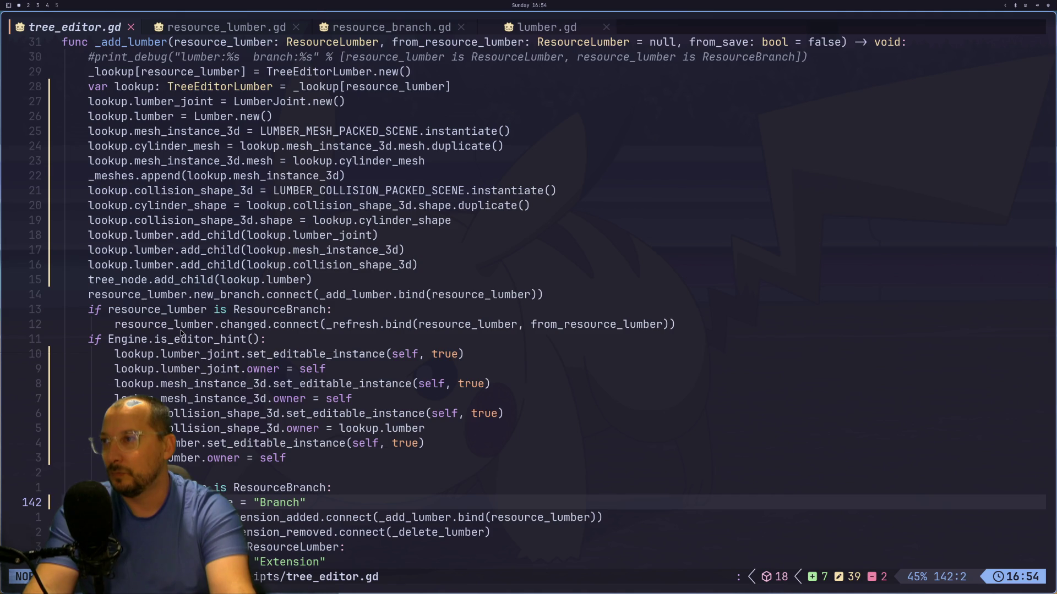
scroll(182, 333, up, 2)
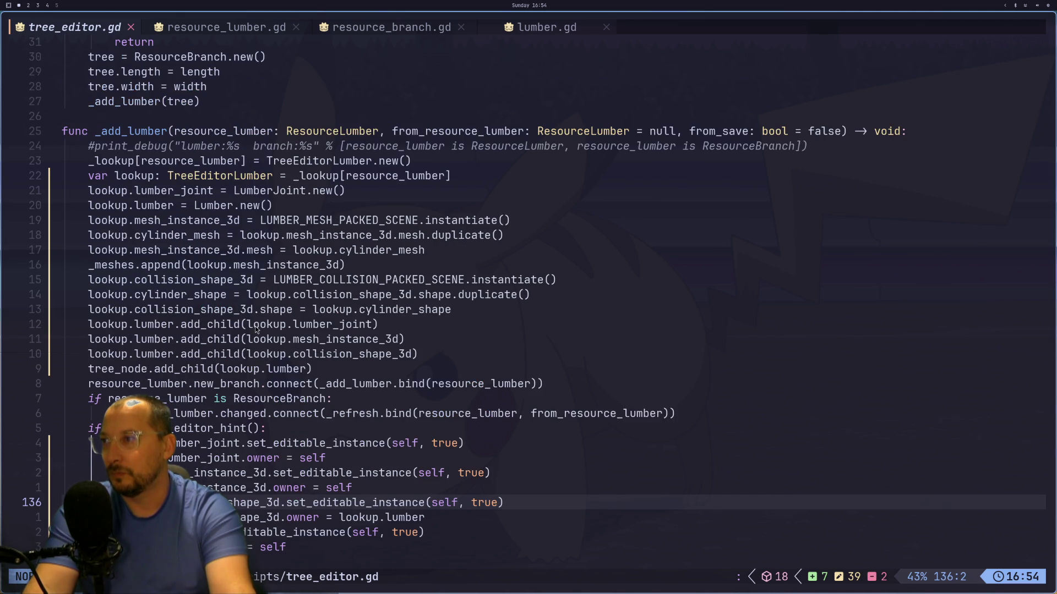
Place the cursor around the collision shape and lumber joint lines in _add_lumber
click(287, 309)
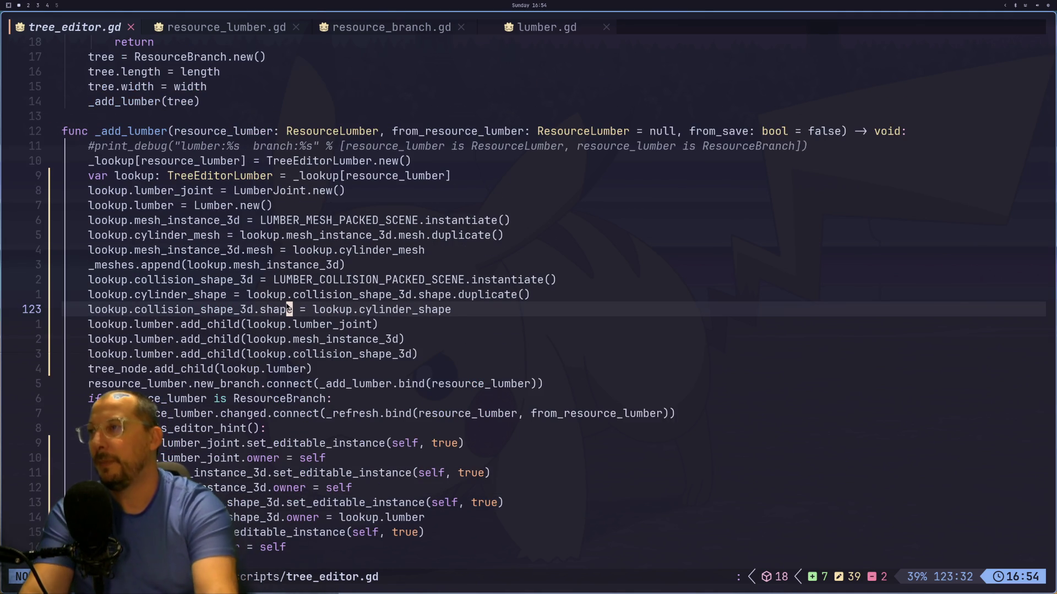
key(k)
key(k)
key(k)
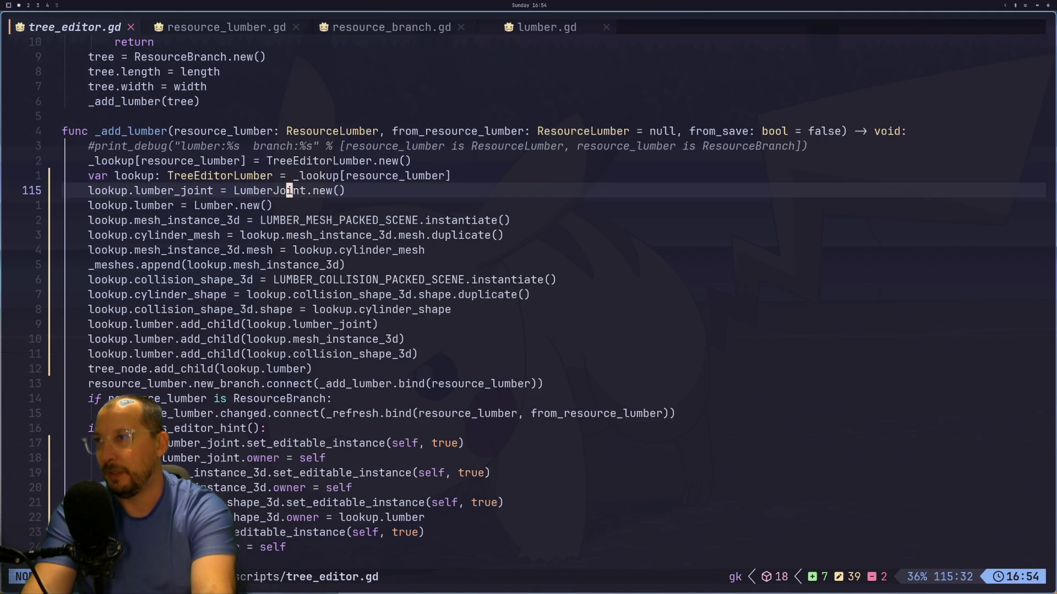
key(j)
key(j)
key(j)
key(super+2)
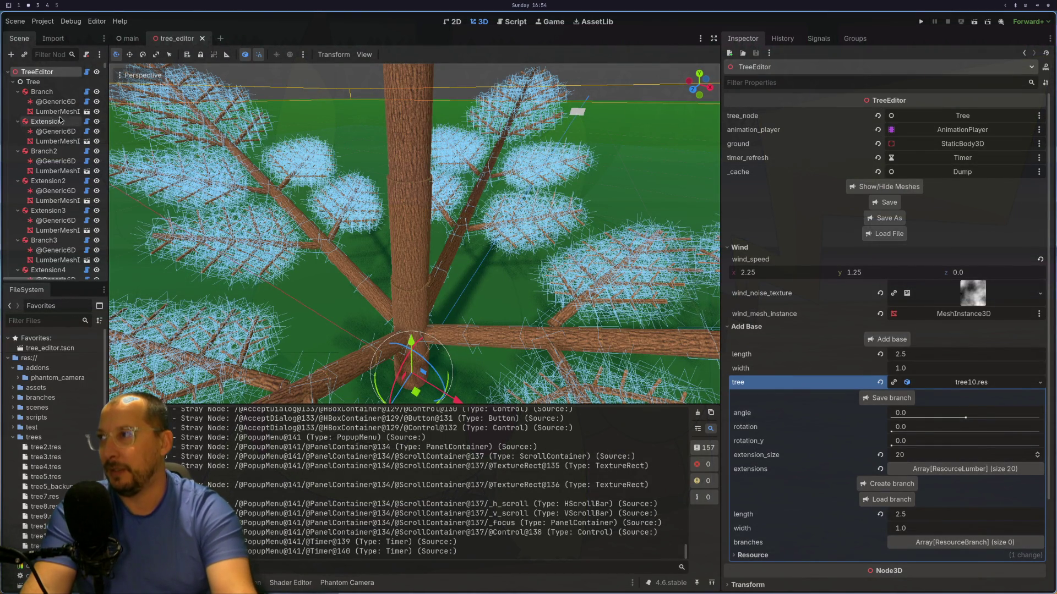
Select the first Branch node, orbit the view down onto the tree and clear the output log
click(49, 92)
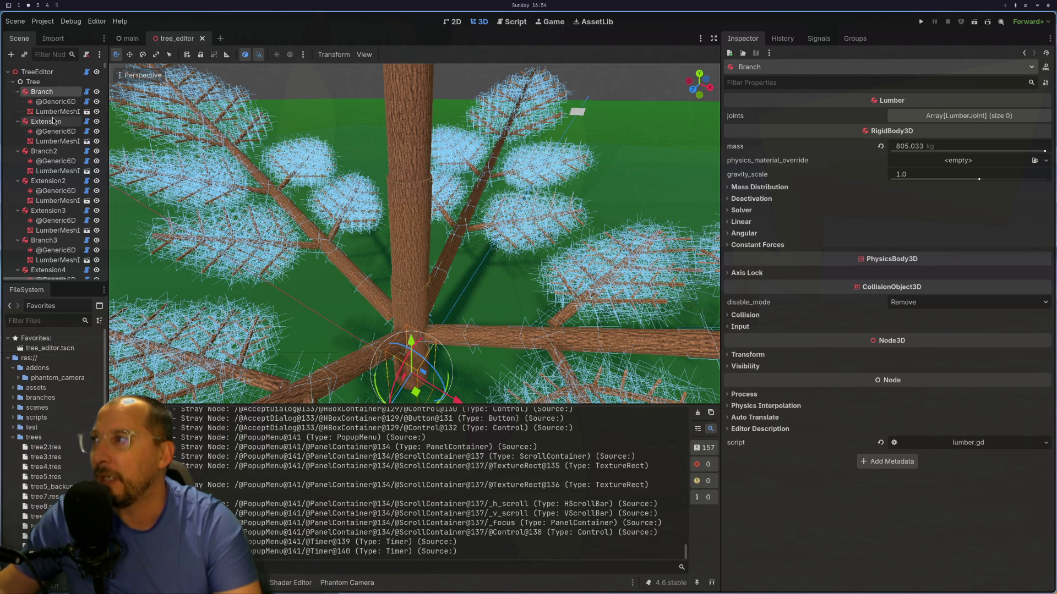
scroll(337, 283, up, 3)
scroll(337, 282, down, 3)
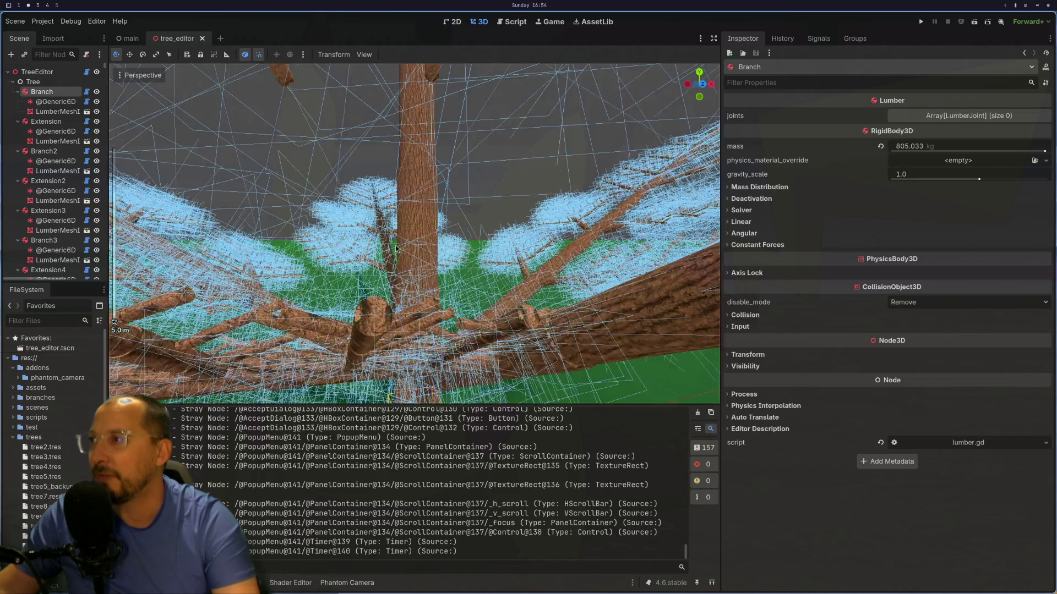
drag(396, 249, 440, 358)
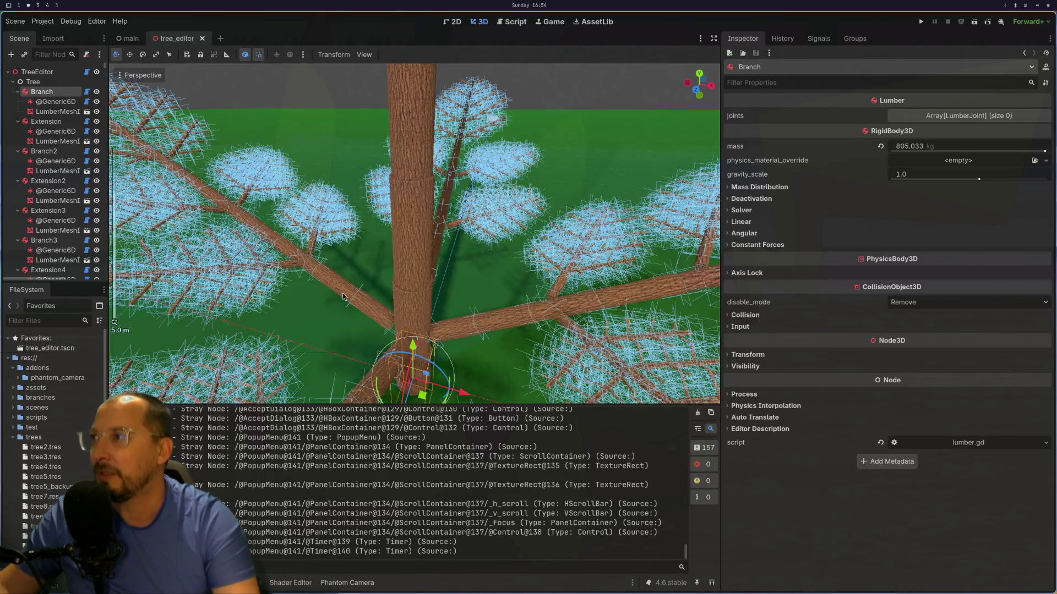
drag(685, 545, 683, 418)
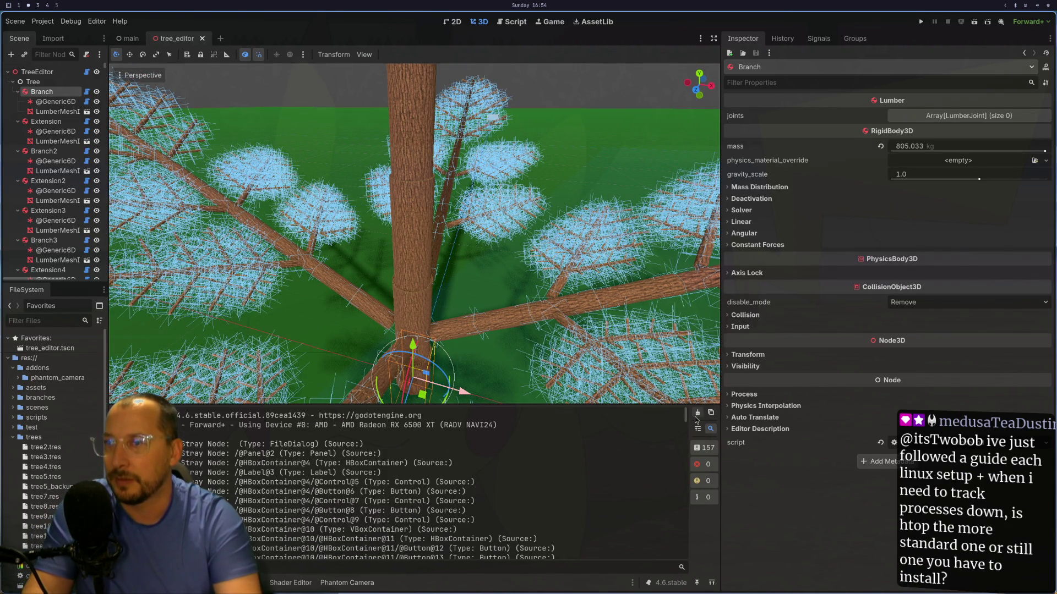
click(696, 413)
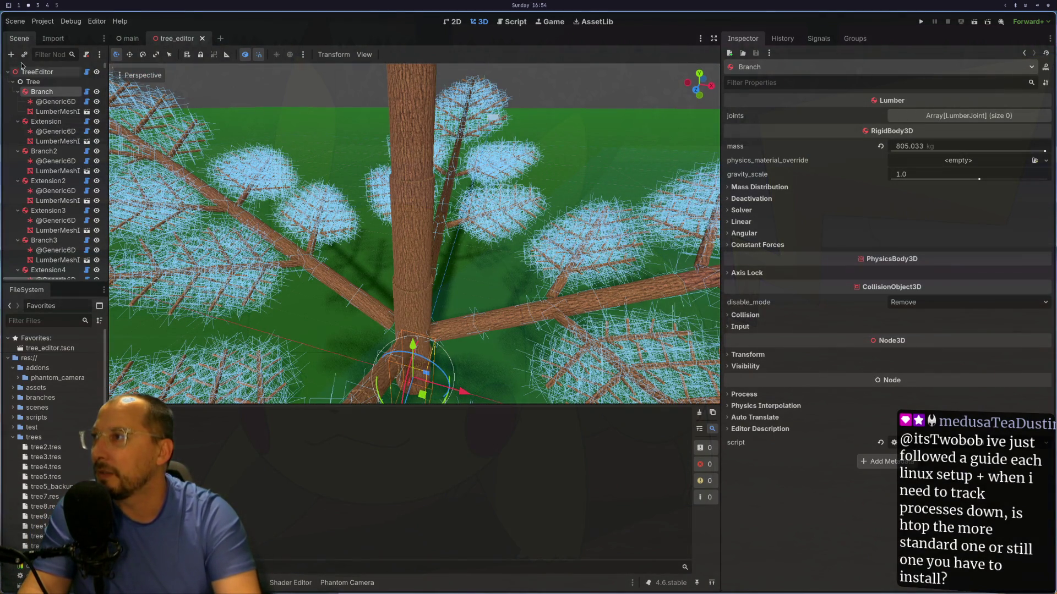
Inspect the Branch's lumber mesh instance, Generic6DOFJoint3D and Branch nodes in turn
click(68, 111)
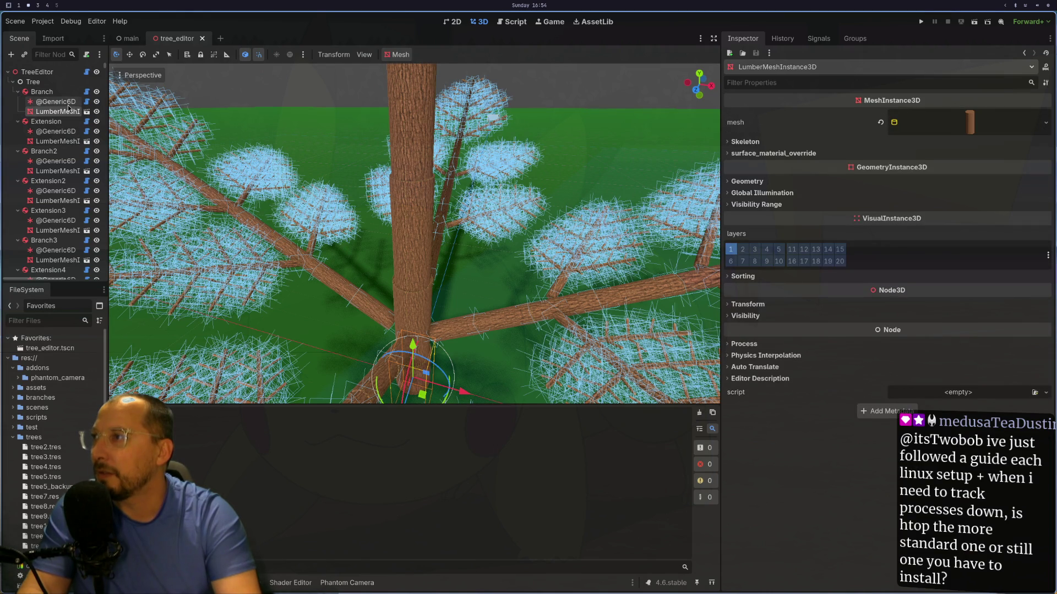
click(67, 104)
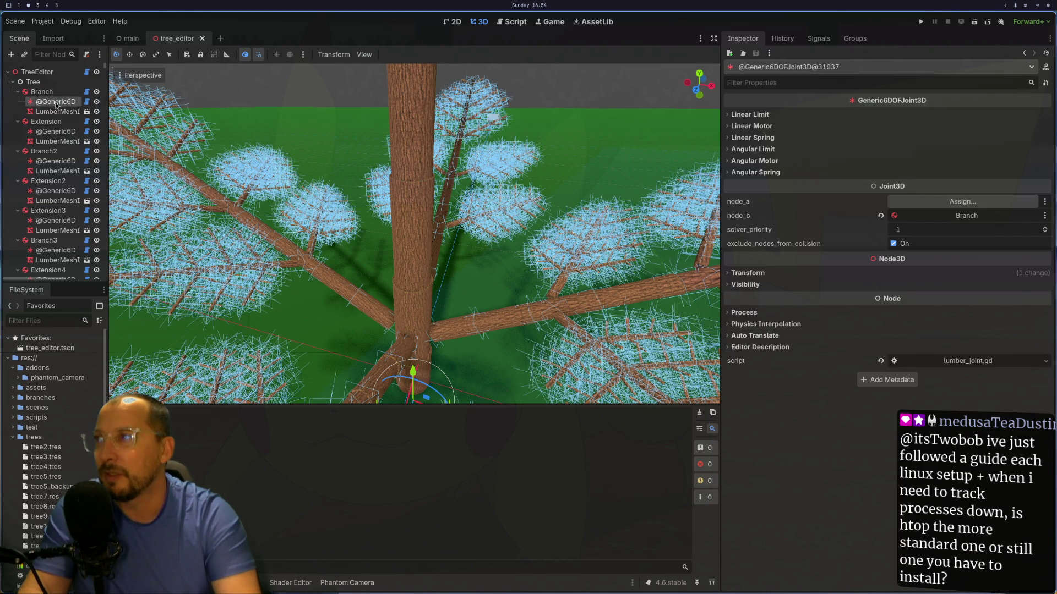
click(55, 91)
Move to the collision shape's owner assignment line in tree_editor.gd
key(super+1)
key(j)
key(j)
key(j)
key(h)
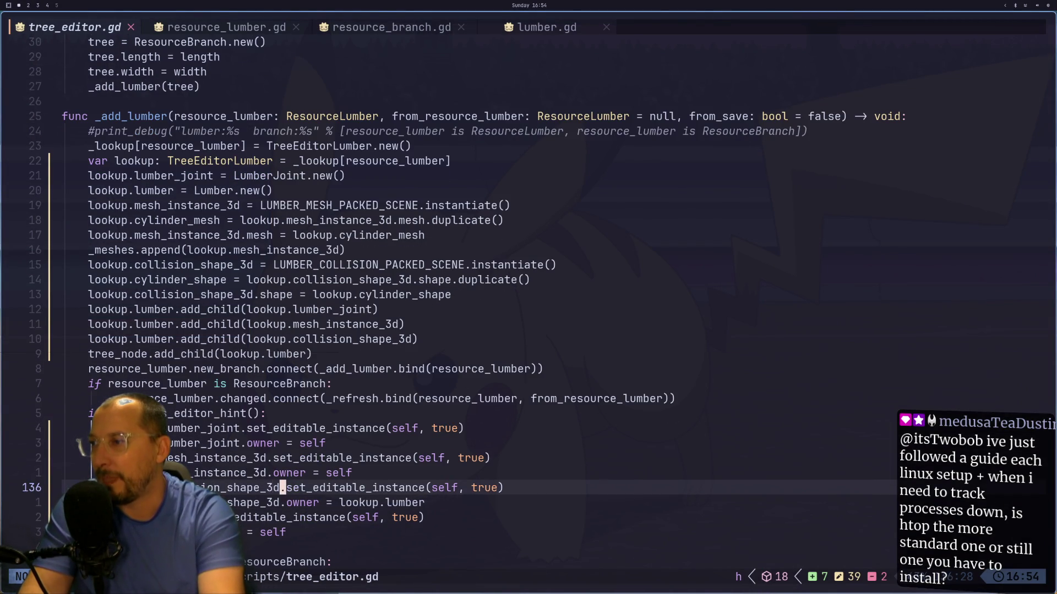
key(j)
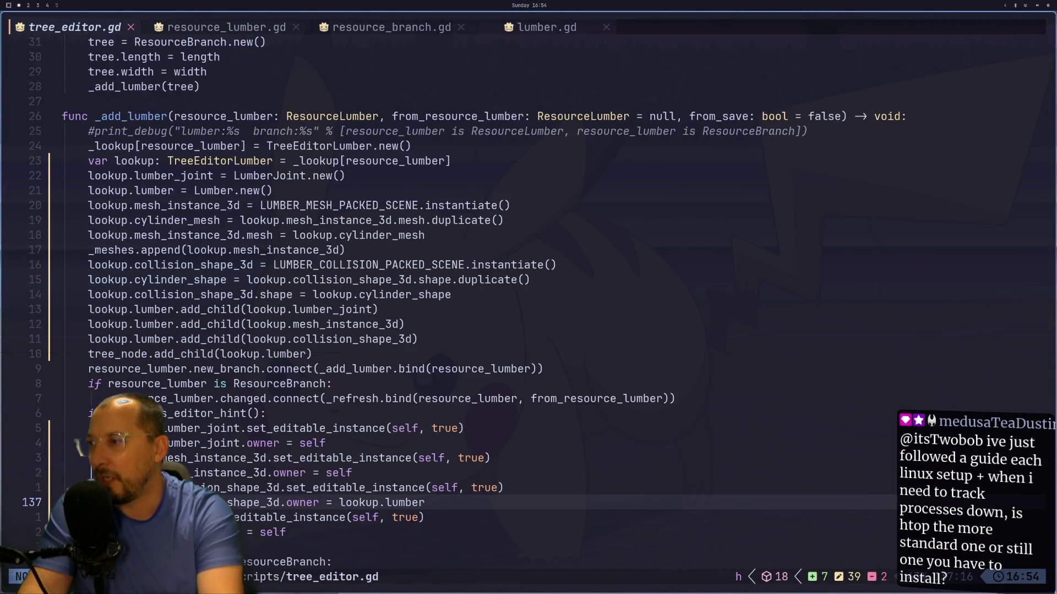
key(k)
key(k)
key(k)
key(j)
key(j)
key(j)
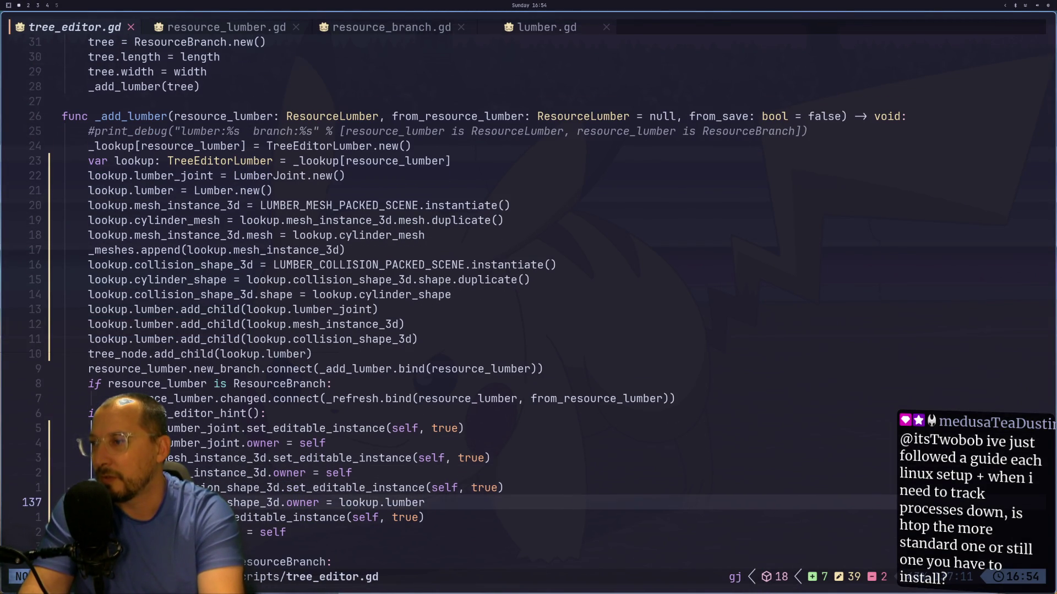
key(j)
key(k)
key(k)
key(j)
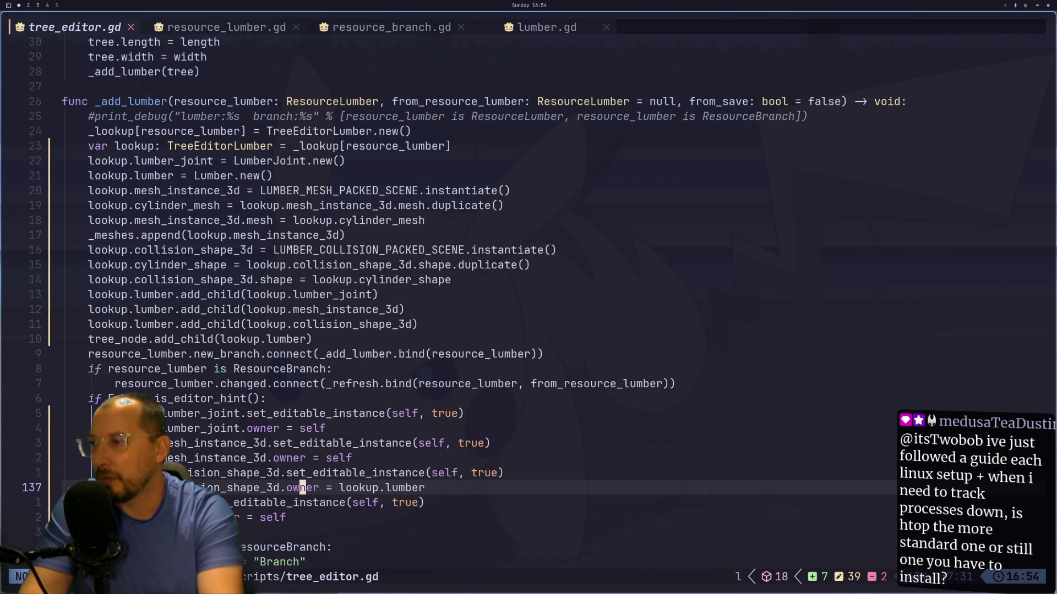
Replace 'owner = lookup.lumber' with 'owner = self' for the collision shape and save
key(x)
key(x)
key(a)
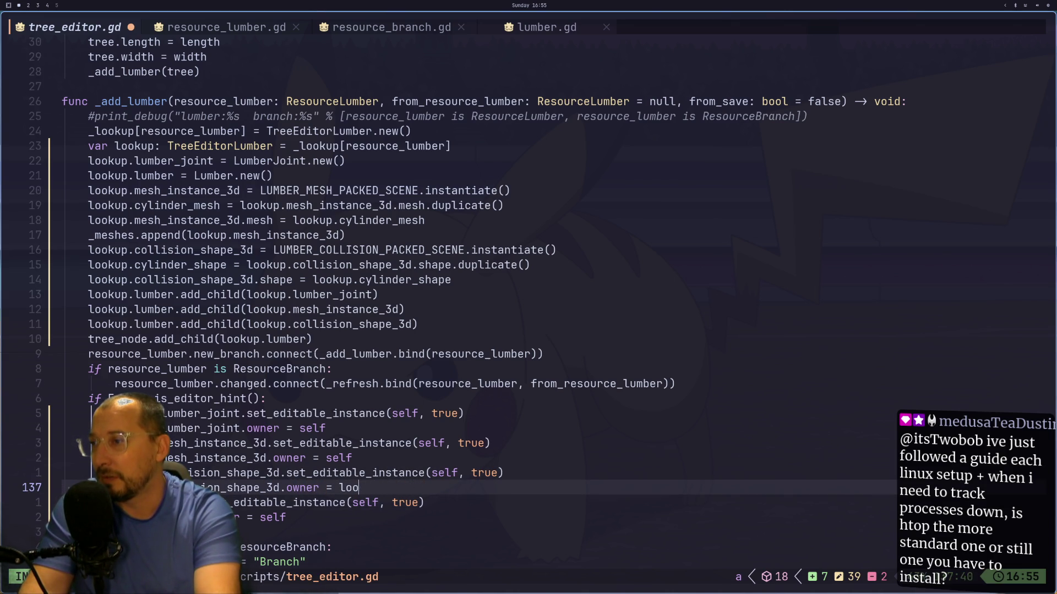
text(self)
key(Escape)
key(j)
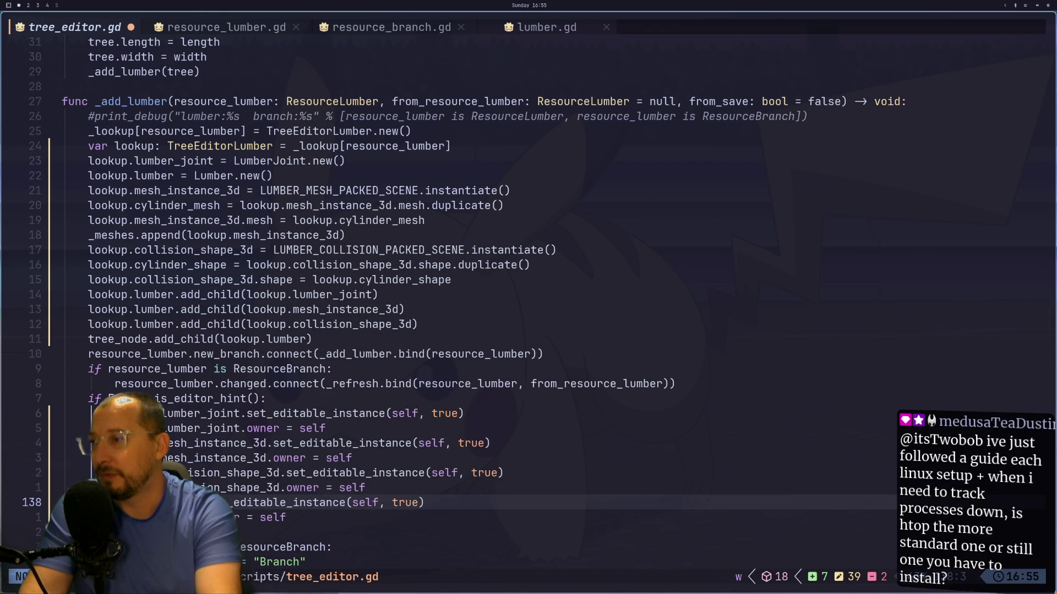
key(ctrl+s)
key(super+2)
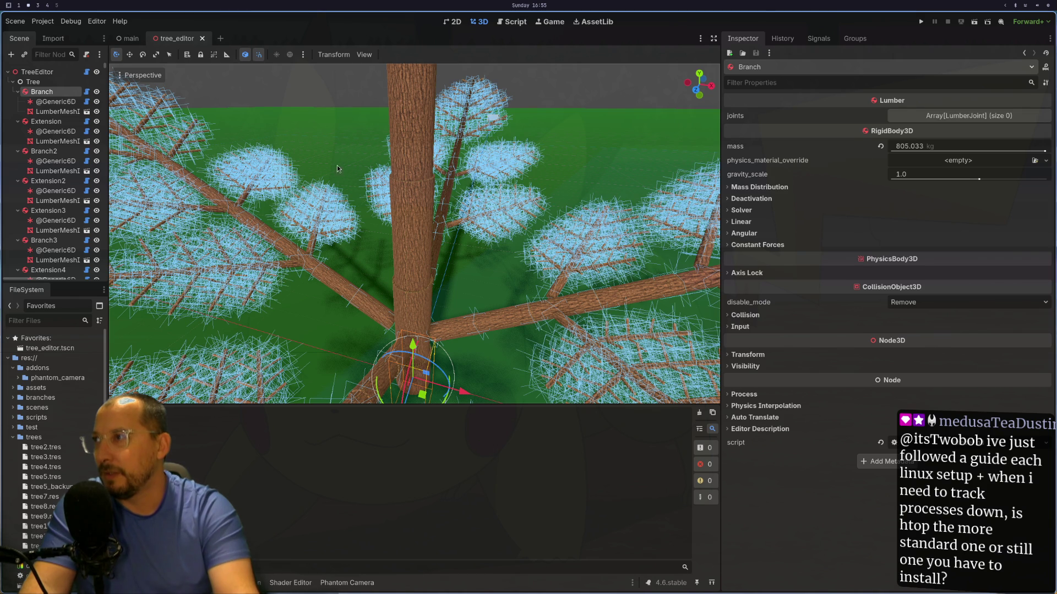
Comment out the joint and mesh editable-instance lines 132–135 and save with :w
key(super+1)
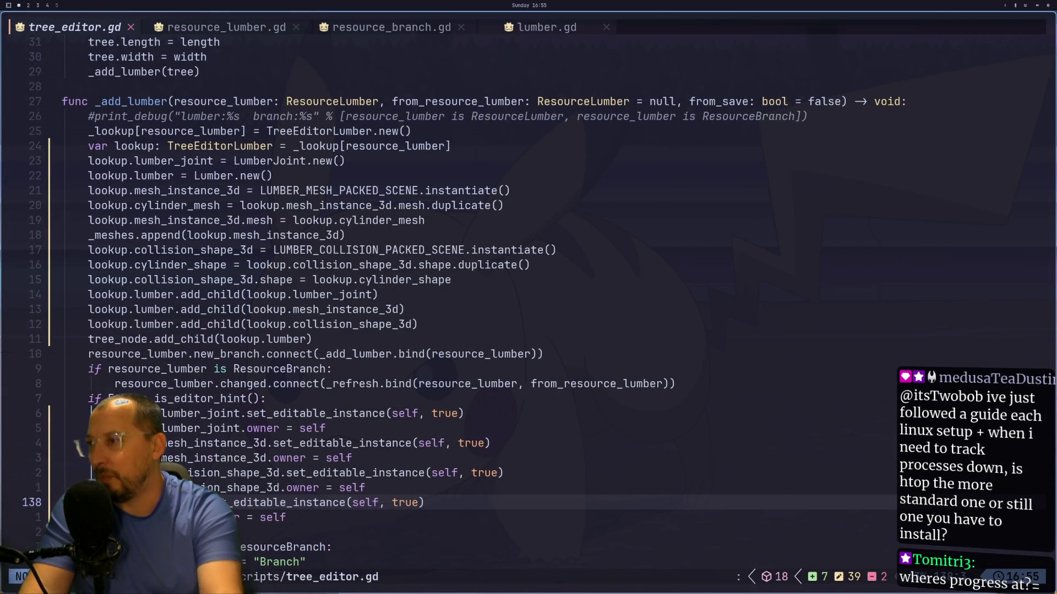
key(k)
key(k)
key(k)
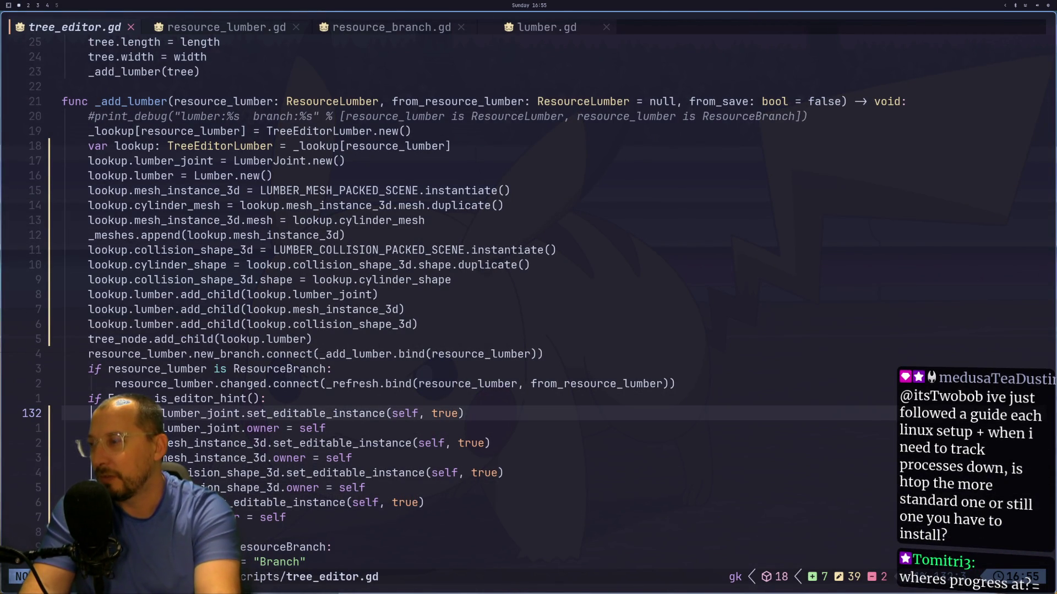
key(ctrl+c)
key(j)
key(ctrl+c)
key(j)
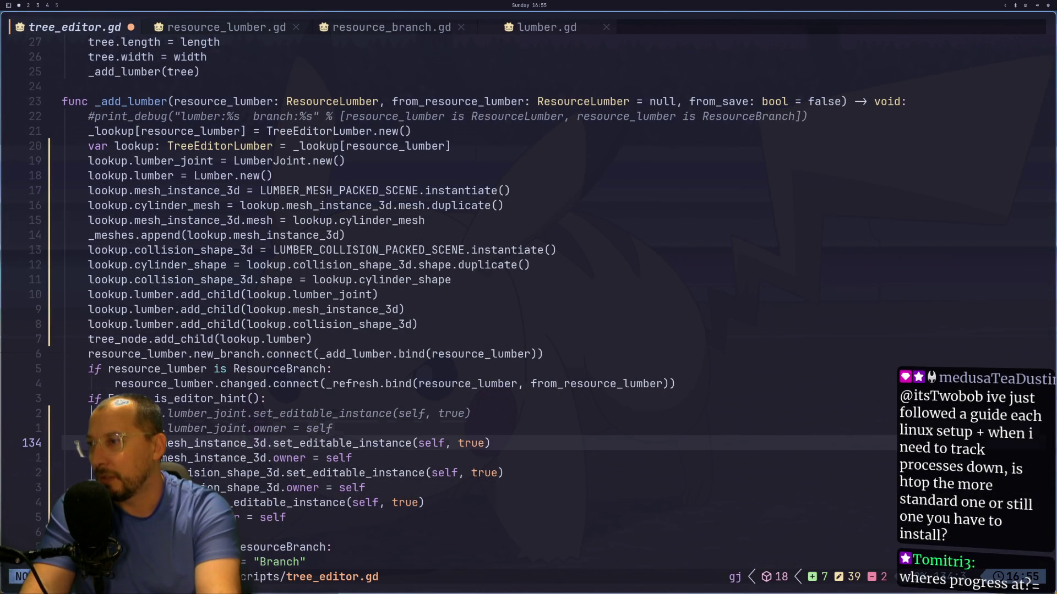
key(ctrl+c)
key(j)
key(ctrl+c)
key(Escape)
key(colon)
text(w)
key(Return)
key(super+2)
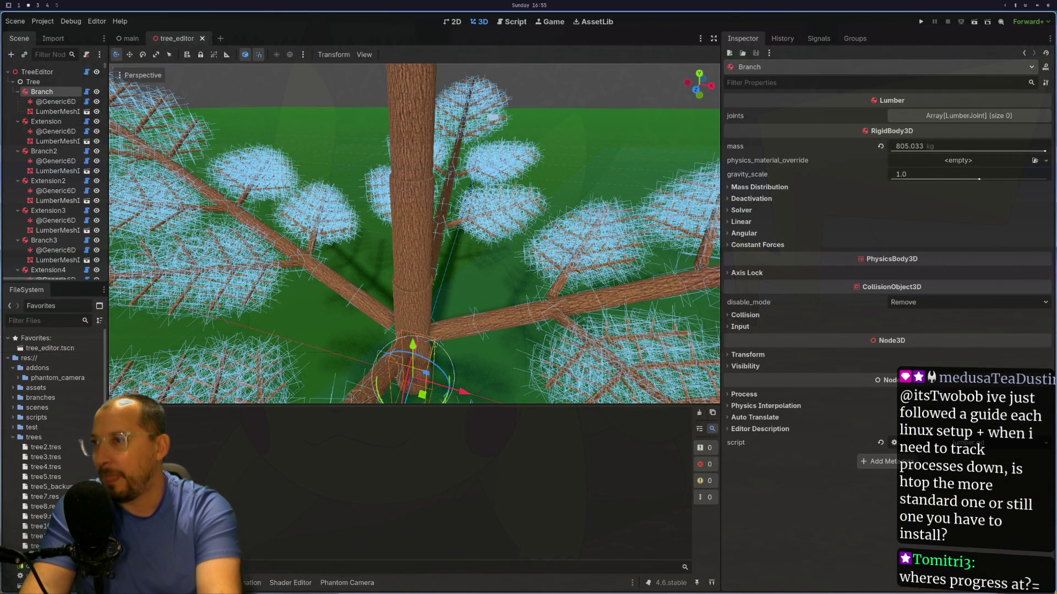
Recheck the collision shape owner line in tree_editor.gd
key(super+1)
key(j)
key(j)
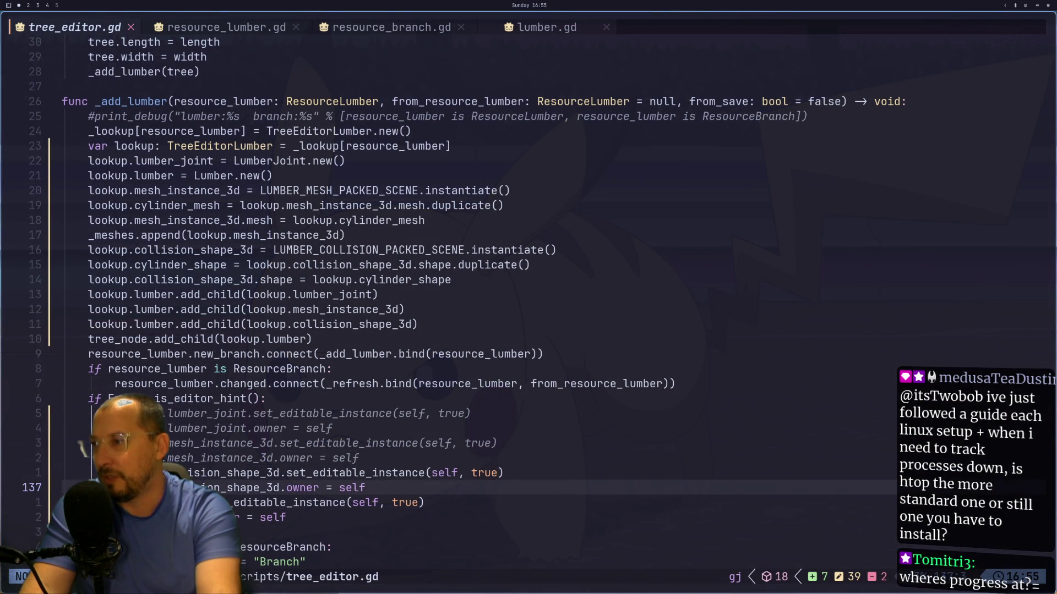
key(k)
key(k)
key(j)
key(j)
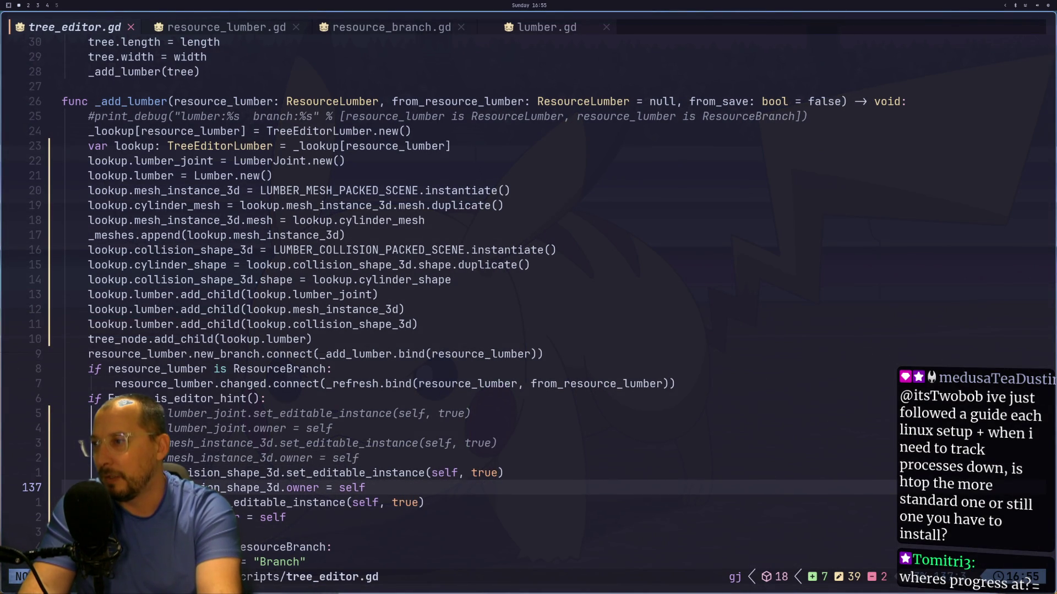
key(super+2)
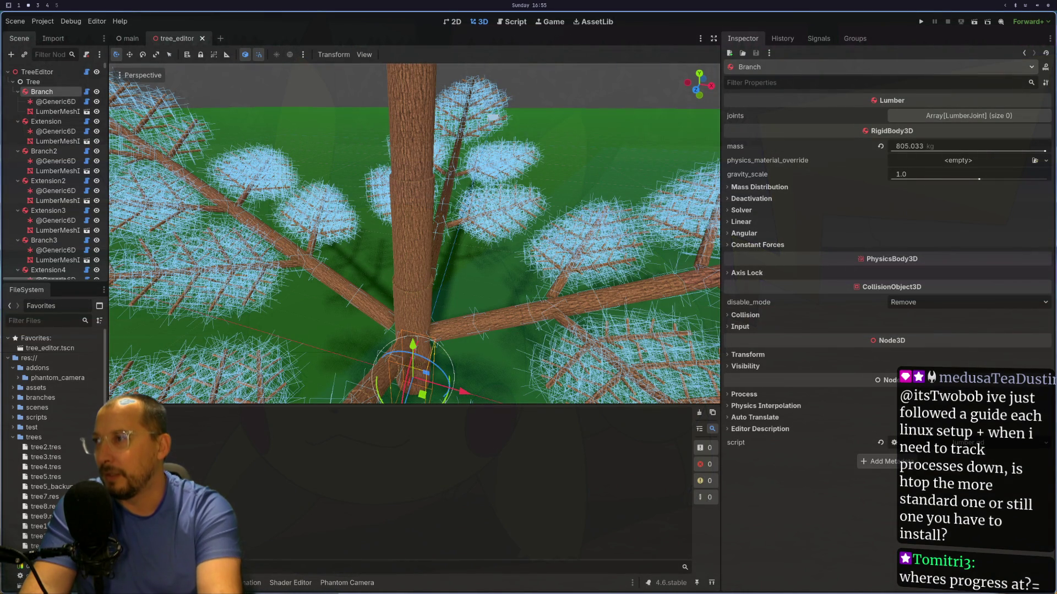
Close and reopen tree_editor.tscn from Favorites, run the project to test the tree, then quit it
click(202, 38)
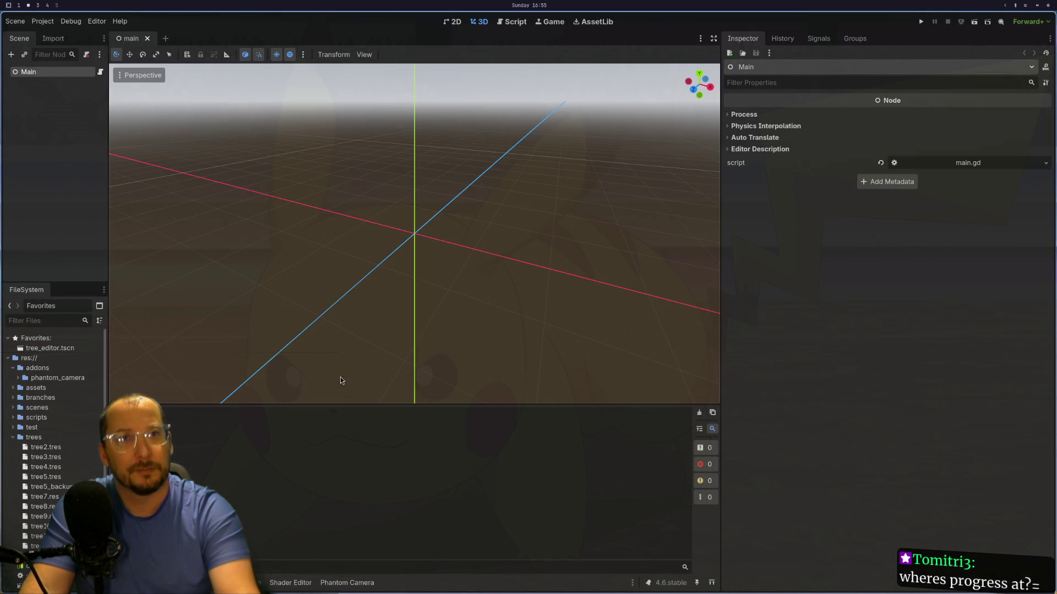
click(57, 348)
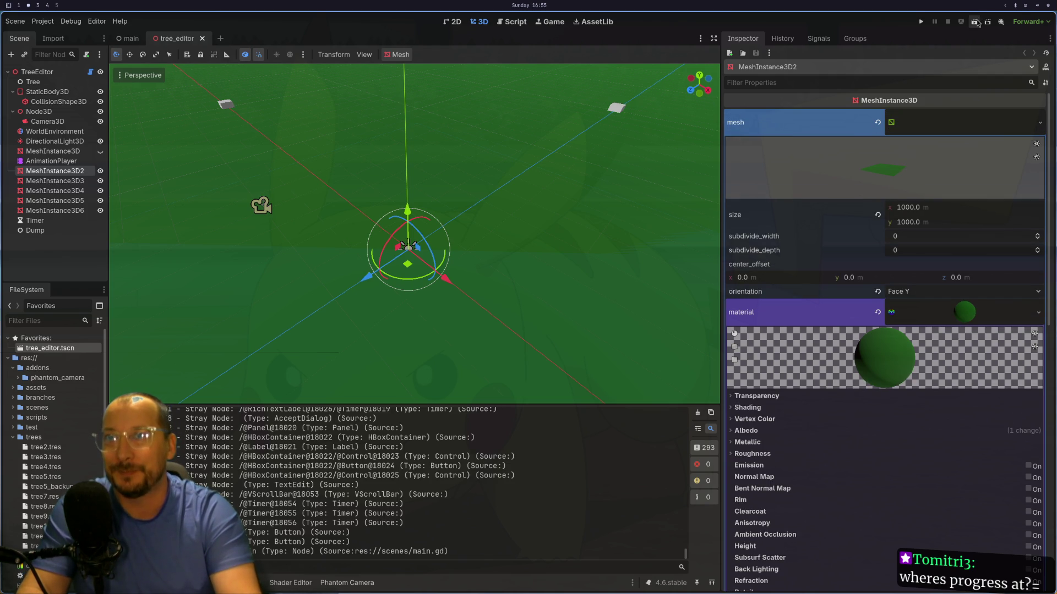
click(974, 22)
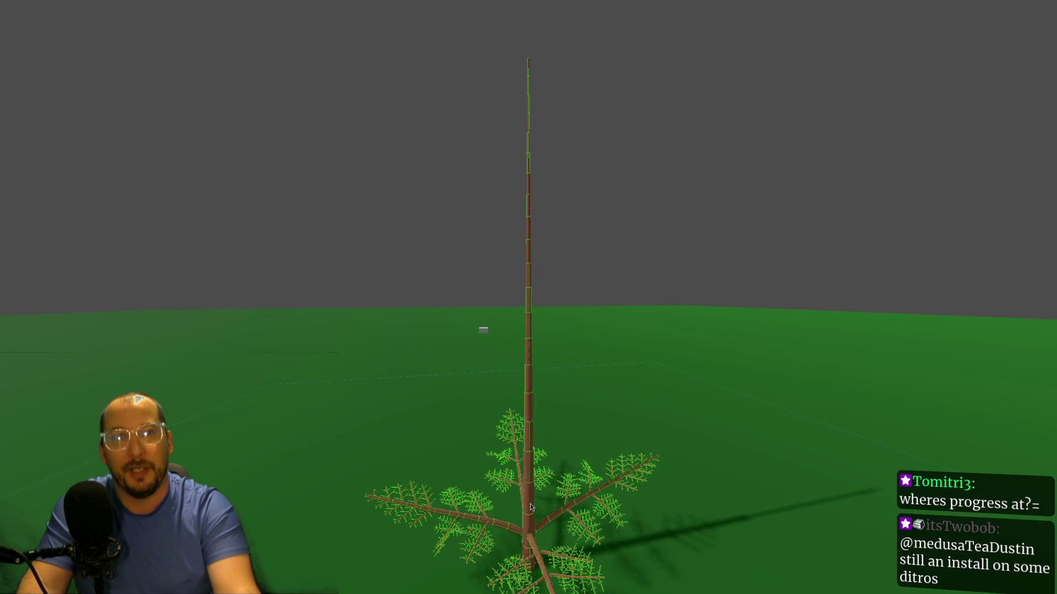
key(super+f)
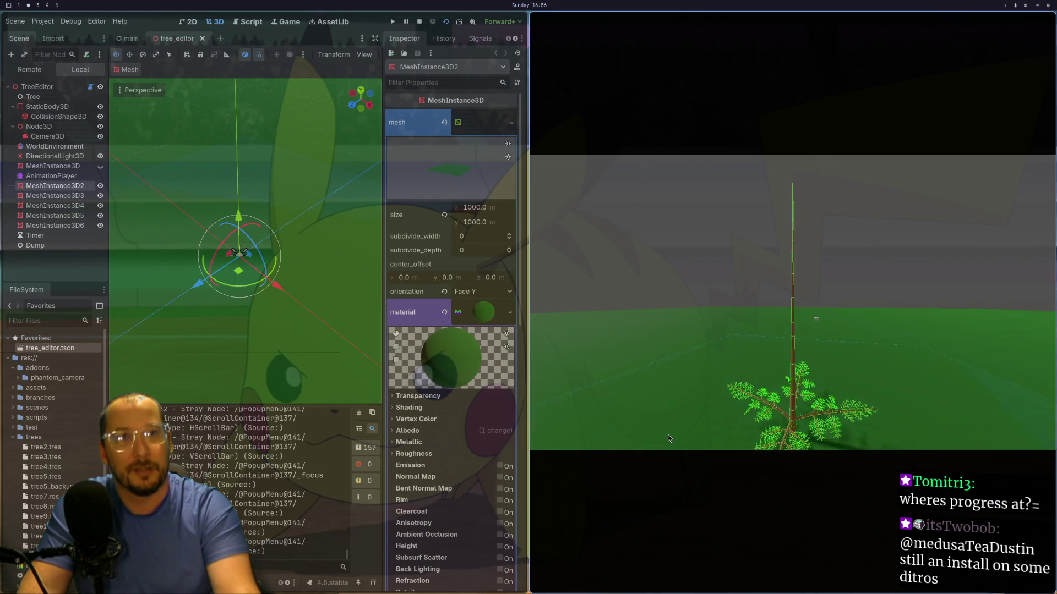
key(super+q)
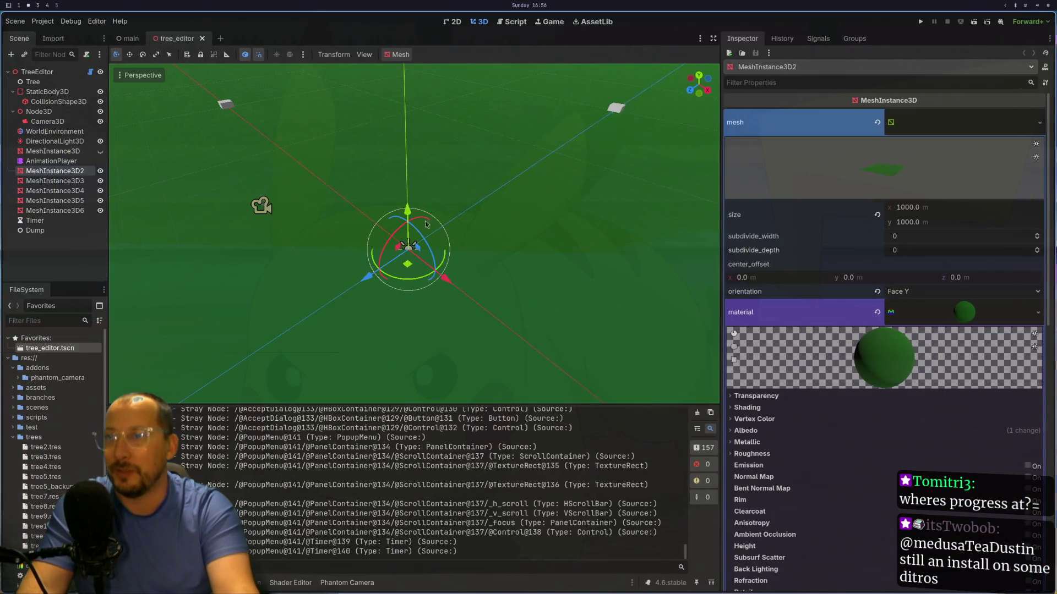
Select TreeEditor and load tree10.res through Load File in the Inspector
click(51, 75)
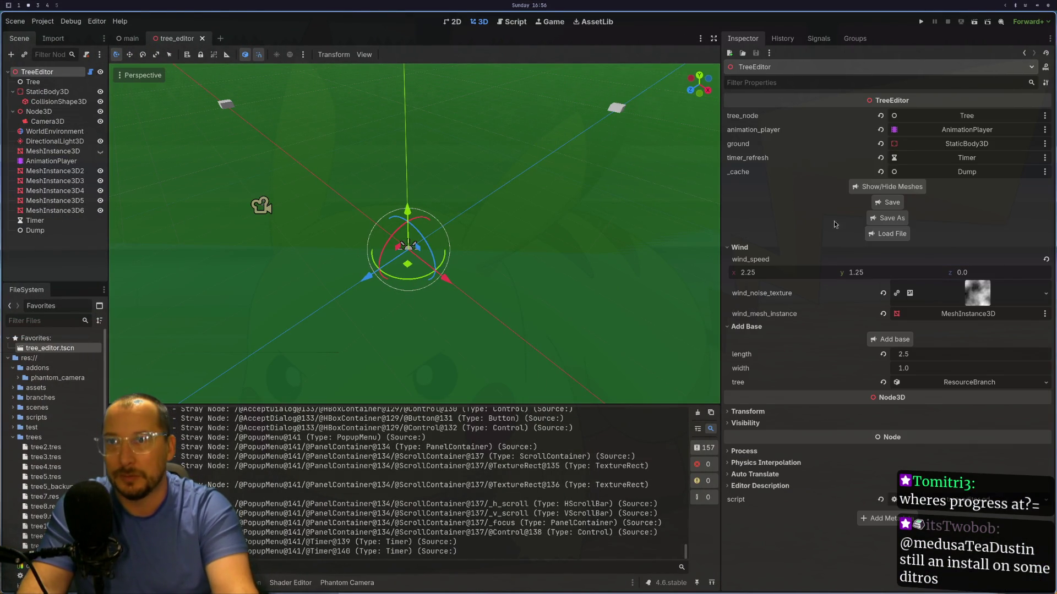
click(878, 234)
scroll(200, 112, down, 1)
key(Down)
key(Down)
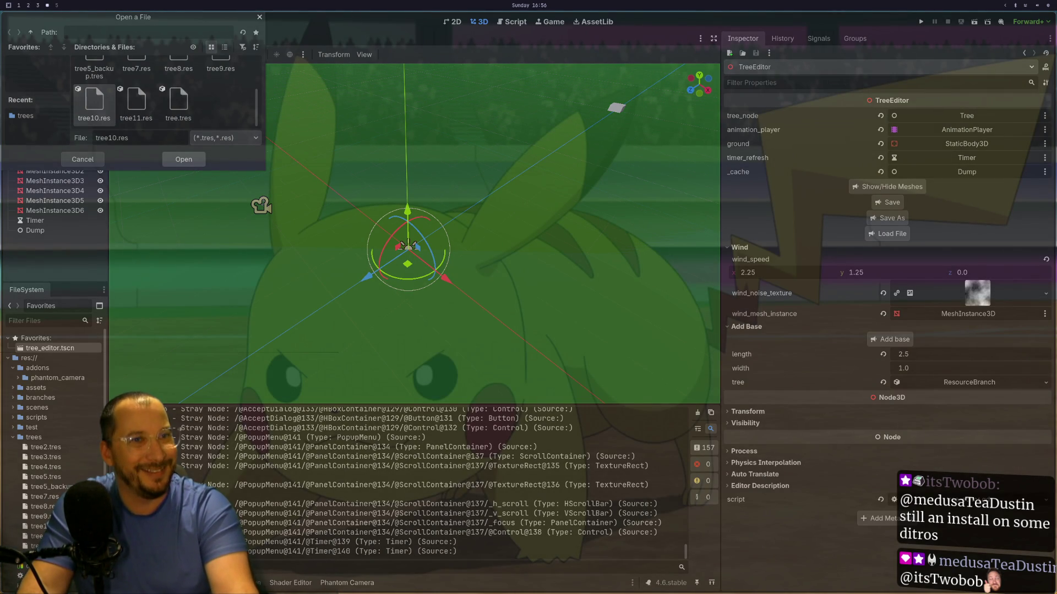
click(184, 159)
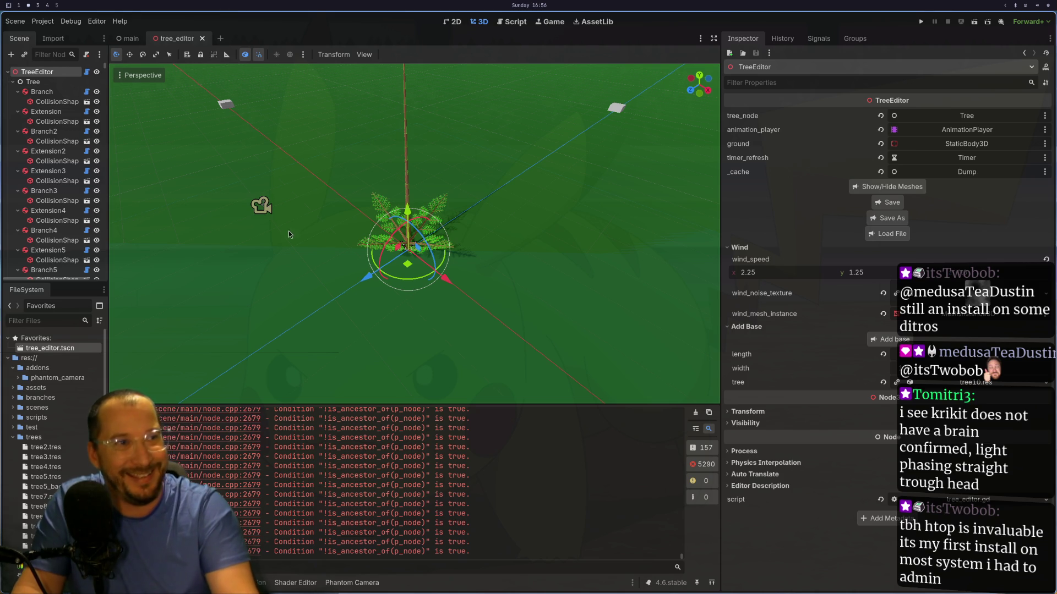
Glance at Neovim, then move to desktop workspace 4
key(super+1)
key(super+2)
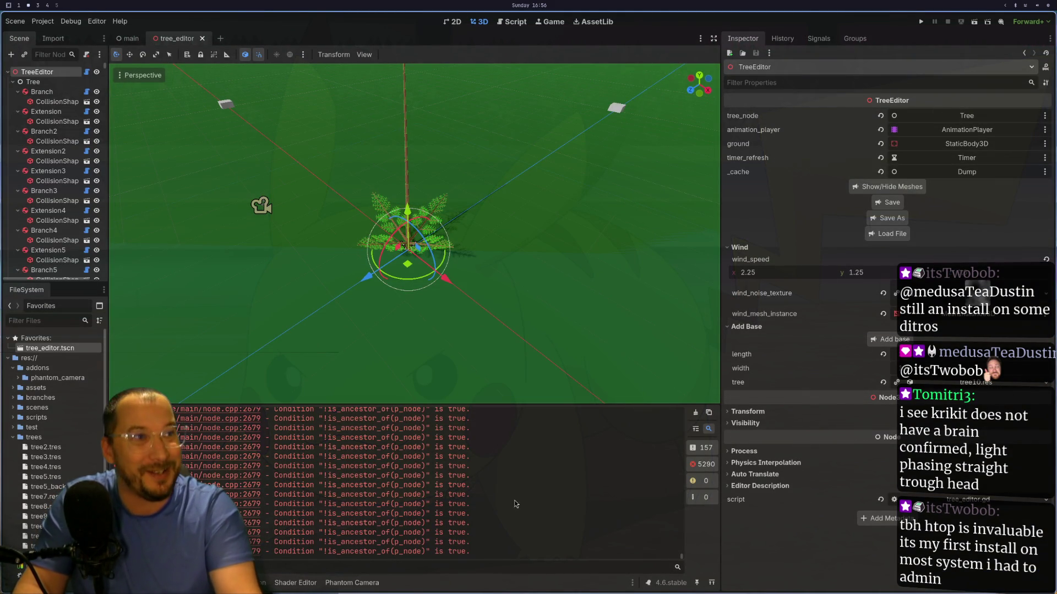
key(super+4)
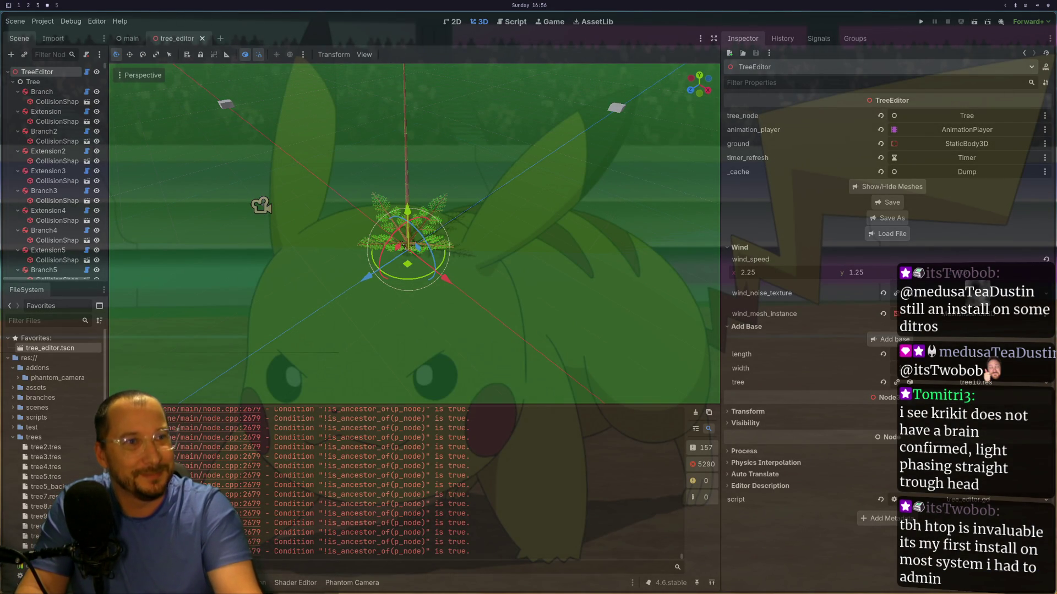
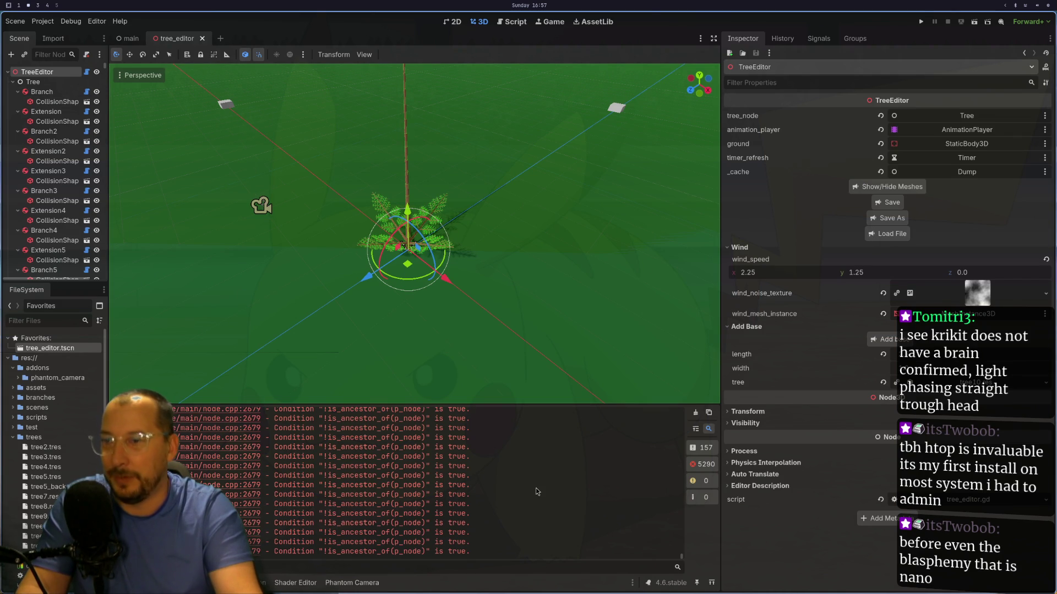
Review the editable-instance and owner assignment lines in tree_editor.gd
key(super+1)
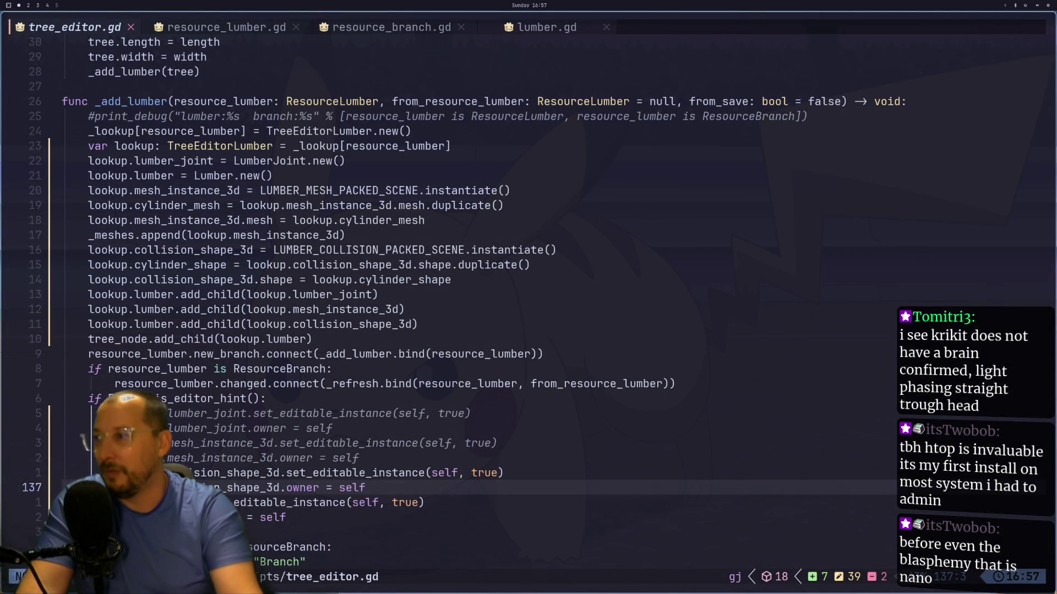
key(g)
key(k)
key(g)
key(k)
key(g)
key(k)
key(g)
key(k)
key(g)
key(k)
key(g)
key(k)
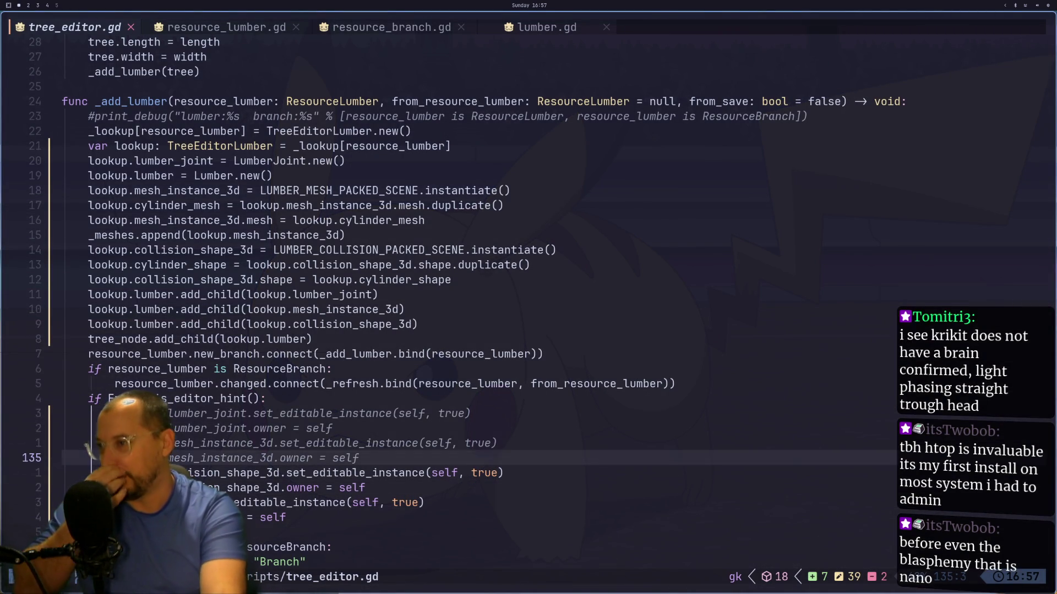
key(g)
key(j)
key(g)
key(j)
key(g)
key(j)
key(g)
key(j)
key(g)
key(j)
key(g)
key(k)
key(g)
key(k)
key(g)
key(k)
key(g)
key(k)
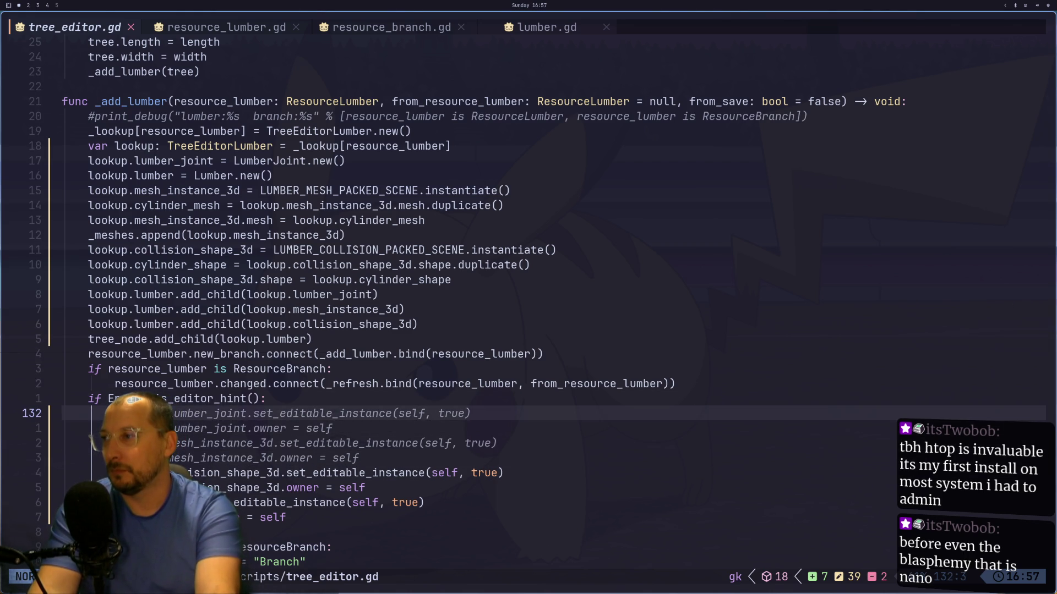
key(g)
key(j)
key(g)
key(j)
key(g)
key(j)
key(g)
key(j)
key(g)
key(j)
key(g)
key(k)
key(g)
key(k)
key(g)
key(k)
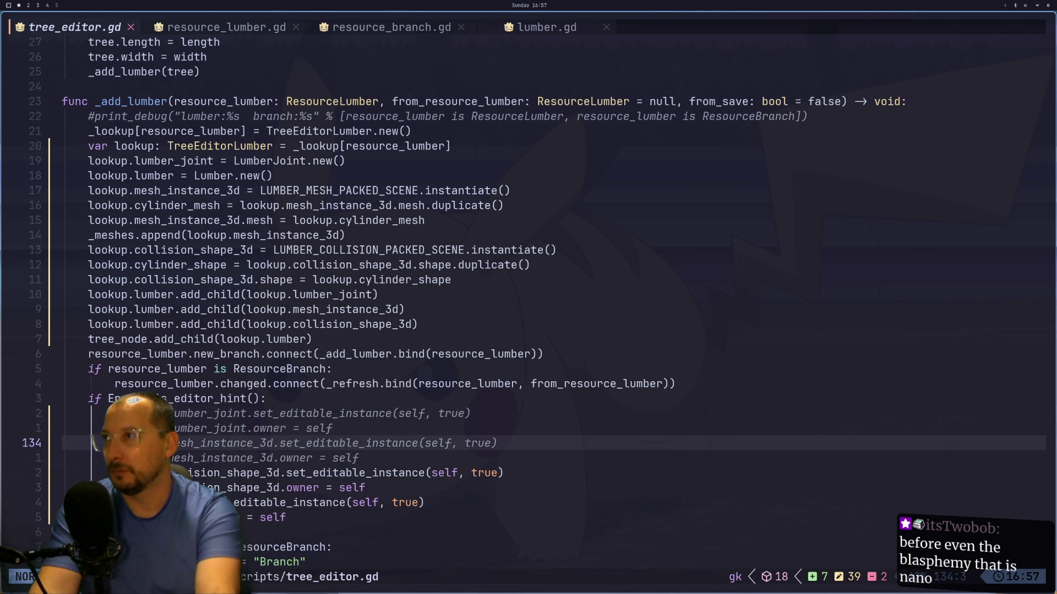
Read through the length setter and branch length line in resource_lumber.gd
key(shift+l)
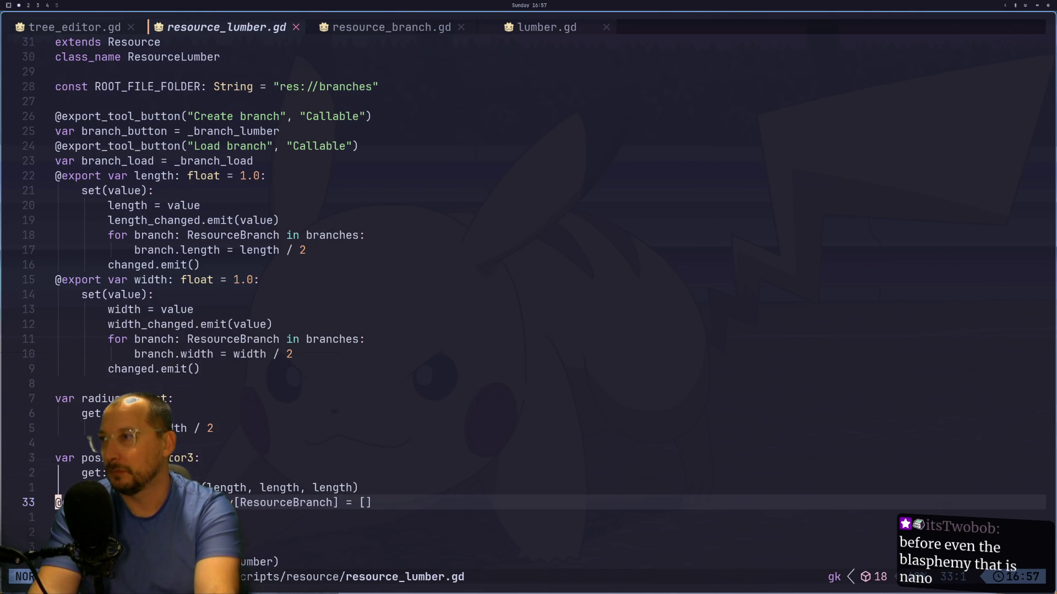
key(g)
key(k)
key(g)
key(k)
key(g)
key(k)
key(g)
key(k)
key(g)
key(k)
key(g)
key(k)
key(g)
key(k)
key(g)
key(k)
key(g)
key(k)
key(g)
key(k)
key(g)
key(k)
key(g)
key(k)
key(g)
key(k)
key(g)
key(k)
key(g)
key(k)
key(g)
key(k)
key(g)
key(k)
key(g)
key(k)
key(g)
key(k)
key(g)
key(j)
key(g)
key(j)
key(g)
key(j)
key(g)
key(j)
key(g)
key(k)
key(g)
key(k)
key(g)
key(k)
key(g)
key(k)
key(g)
key(k)
key(g)
key(j)
key(g)
key(j)
key(g)
key(j)
key(g)
key(j)
key(g)
key(k)
key(g)
key(k)
key(g)
key(k)
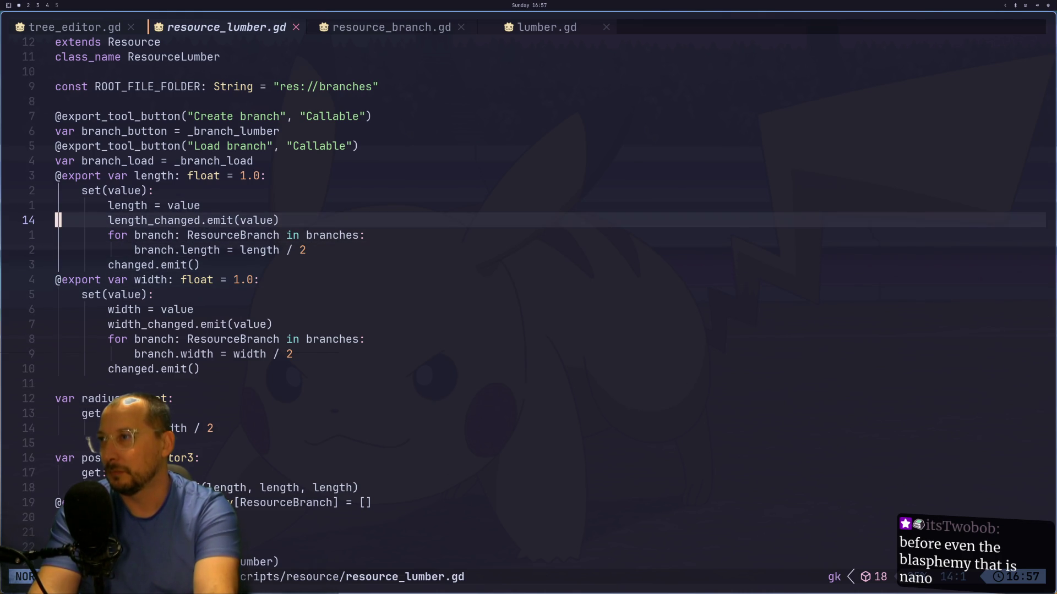
key(g)
key(j)
key(g)
key(j)
Compare the length setter code against the Godot editor, ending back in Godot
key(super+2)
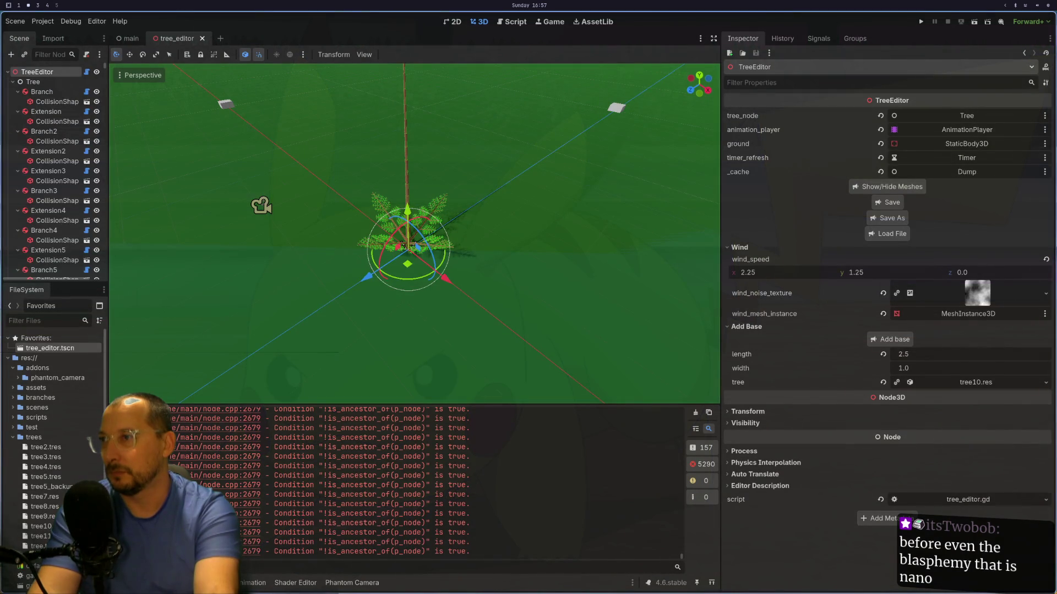
key(super+1)
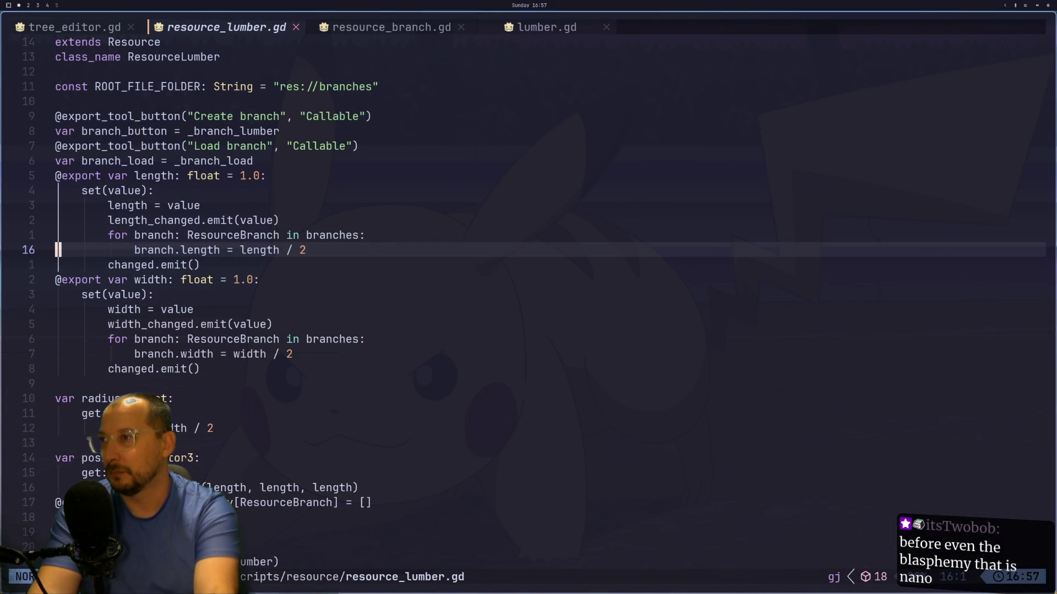
key(k)
key(k)
key(j)
key(j)
key(j)
key(j)
key(j)
key(k)
key(k)
key(k)
key(k)
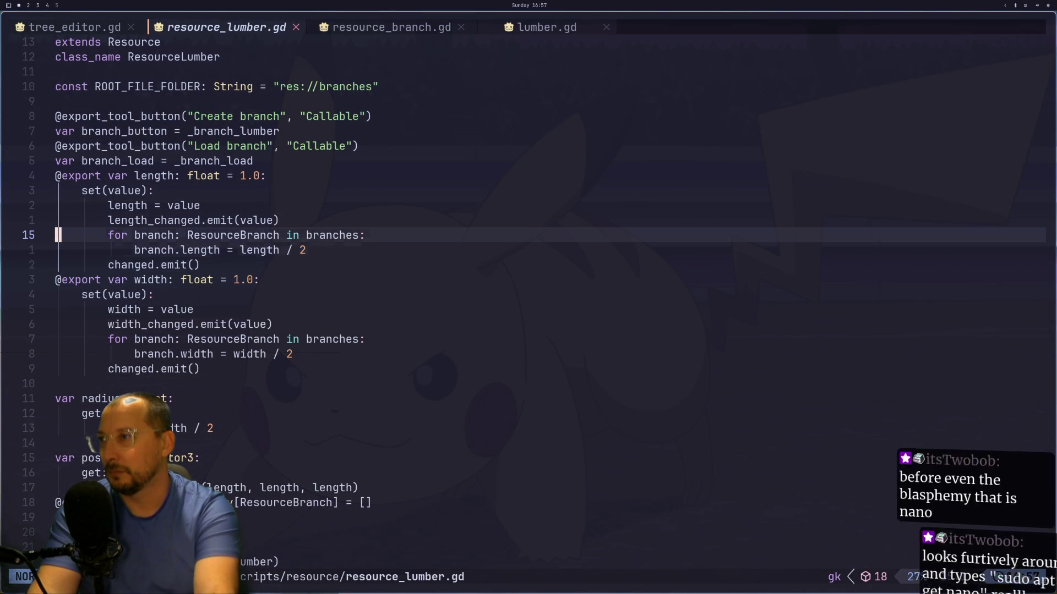
key(super+2)
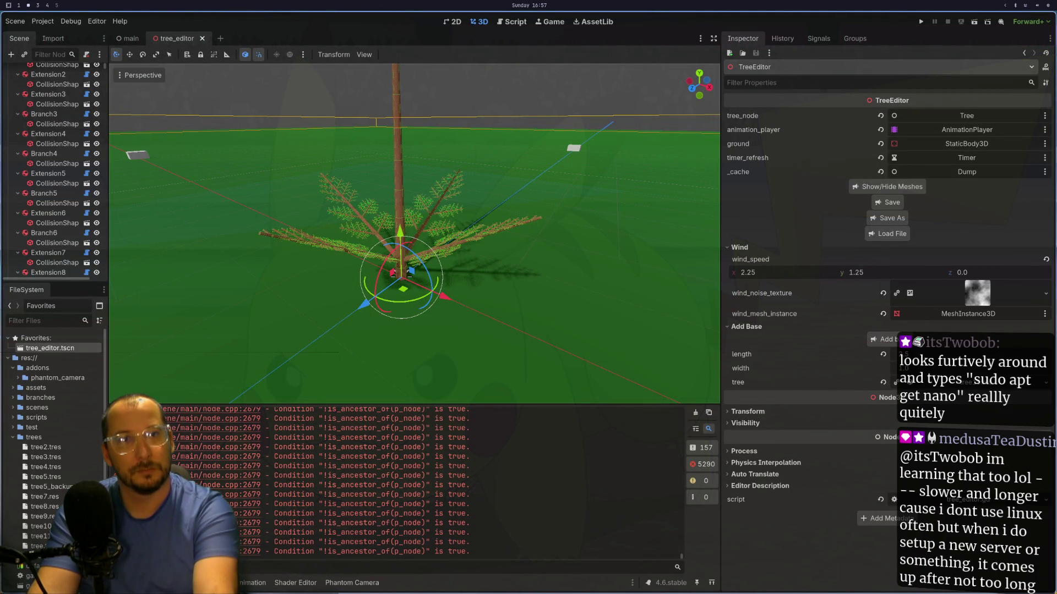
key(super+1)
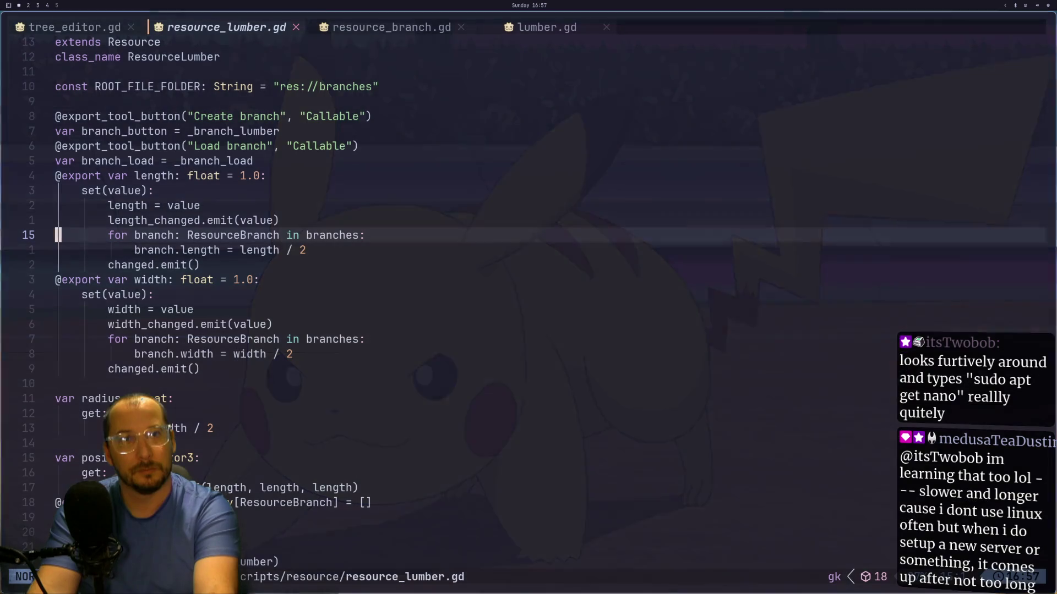
key(super+2)
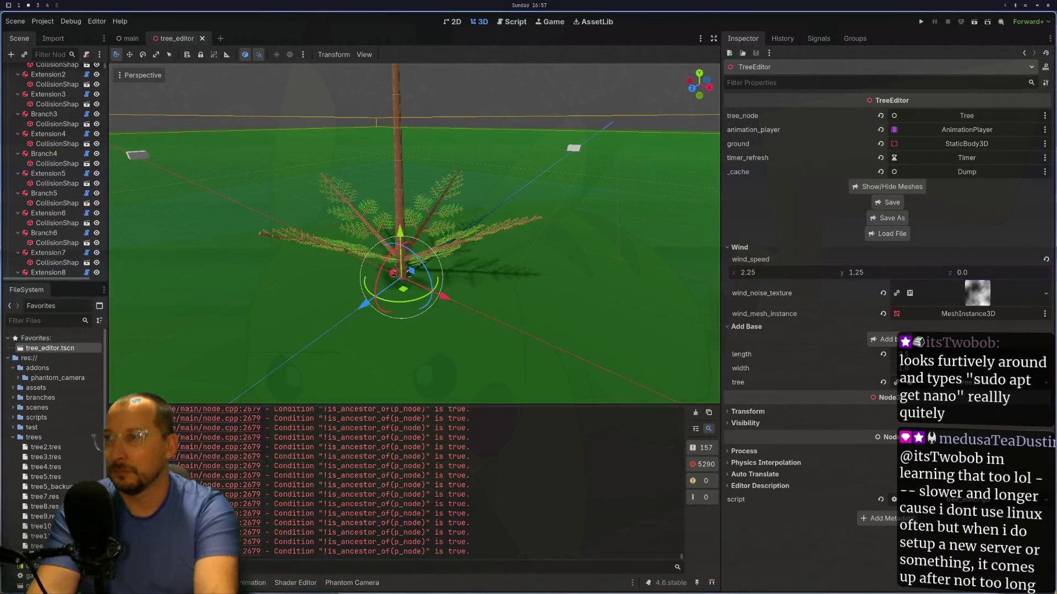
Kill the Godot_v4 process in btop and relaunch Godot from the app launcher
click(1039, 8)
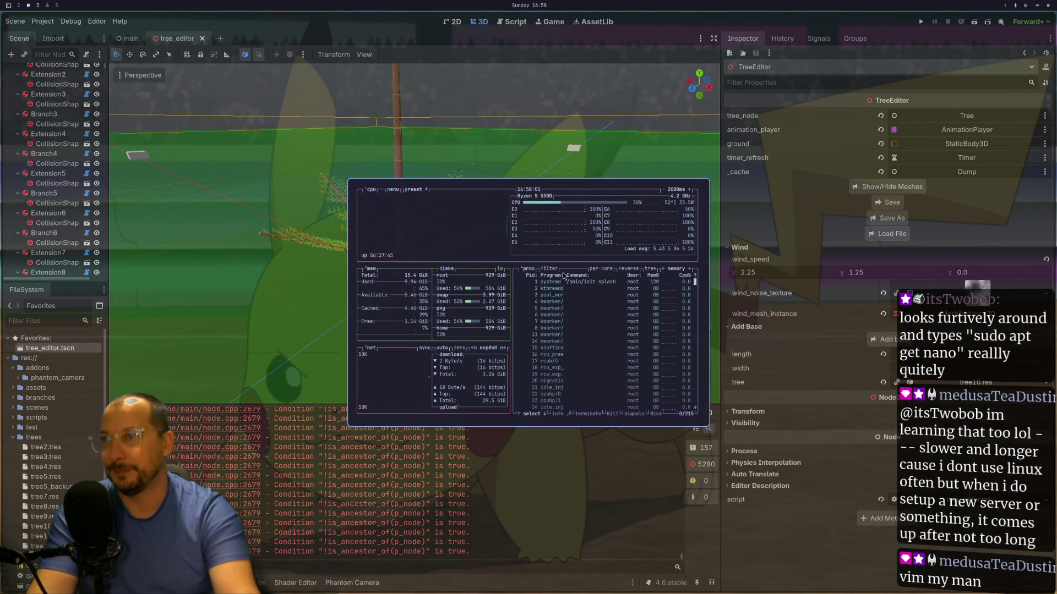
click(563, 281)
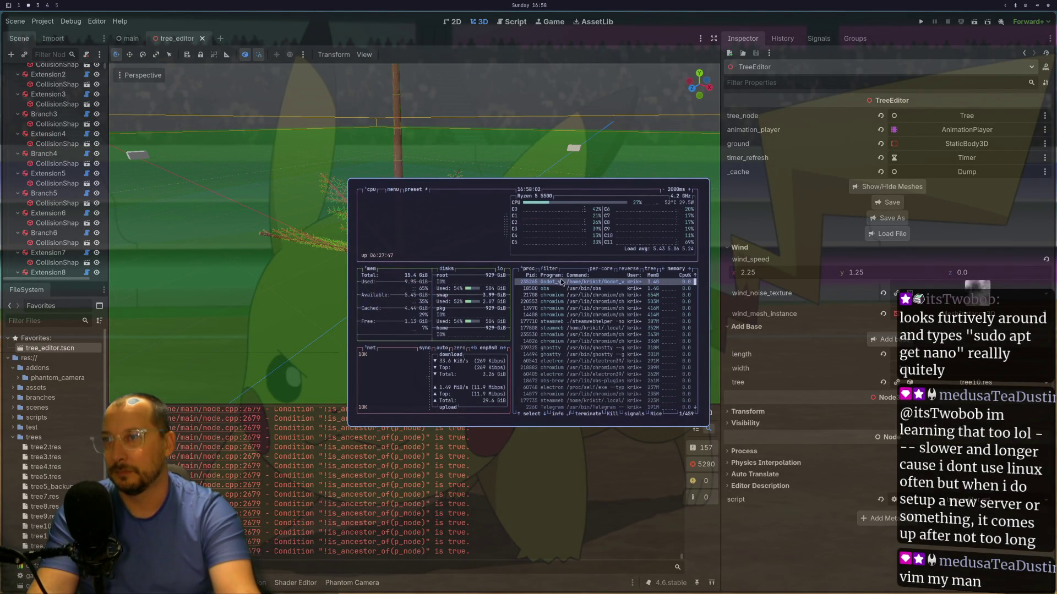
key(k)
key(Return)
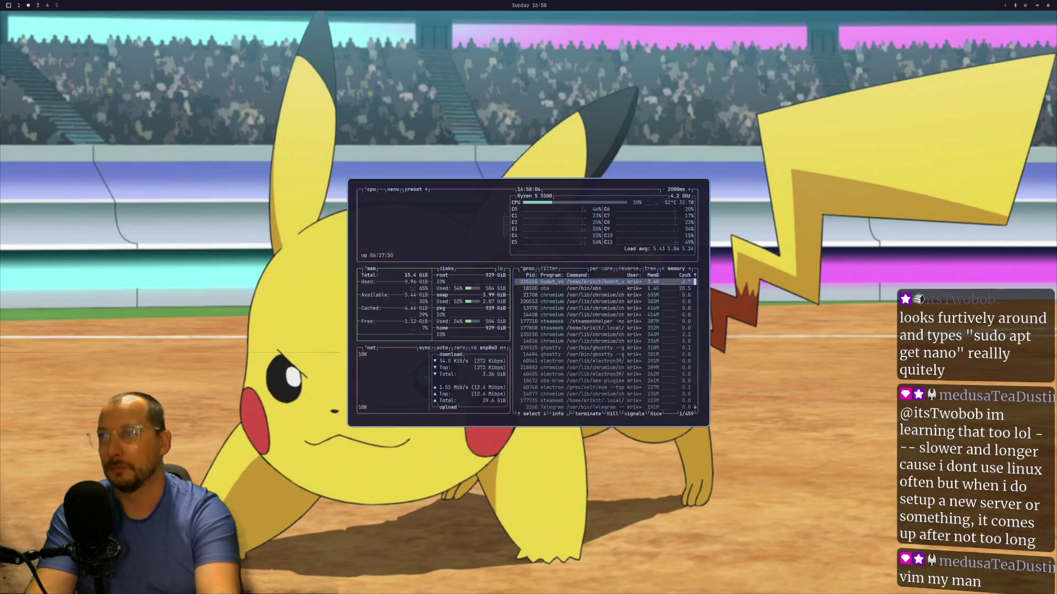
key(q)
key(super+space)
text(go)
key(Return)
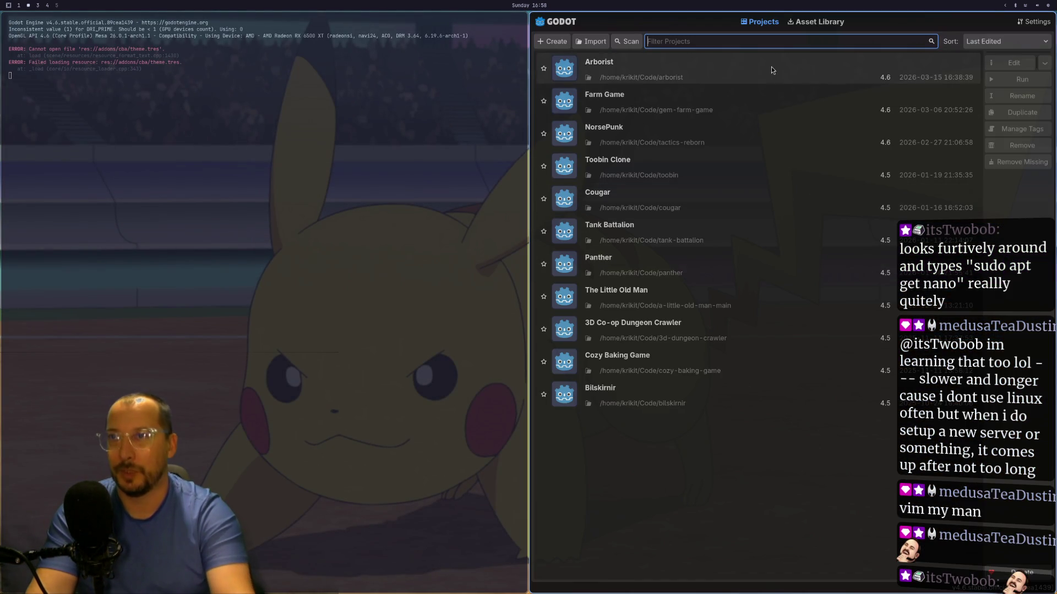
Edit the Arborist project to reopen the tree_editor scene
click(1023, 62)
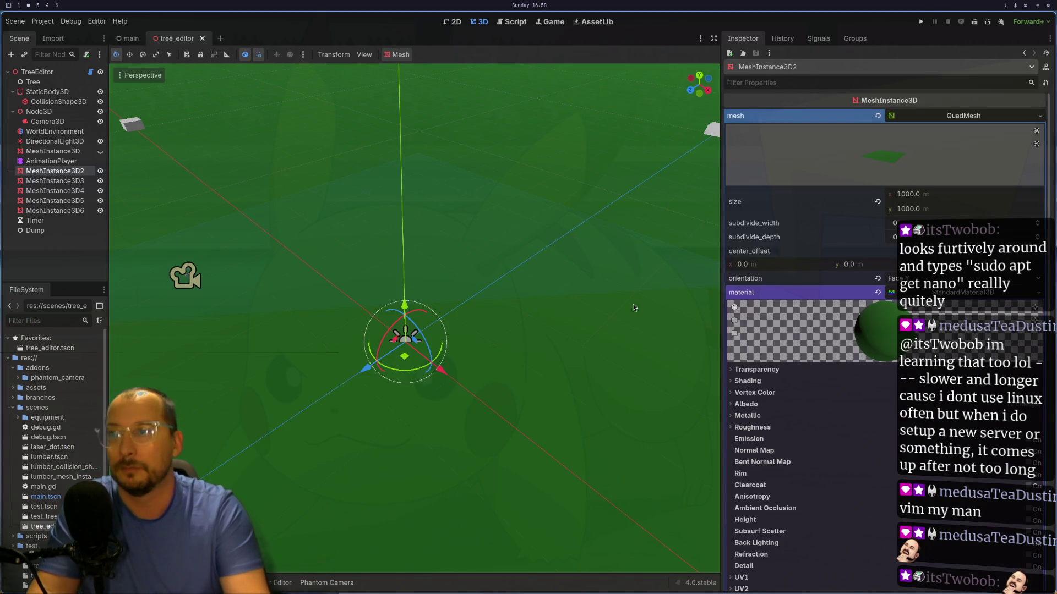
Load tree10.res through the TreeEditor's Load File button and orbit to view the branched tree
click(59, 72)
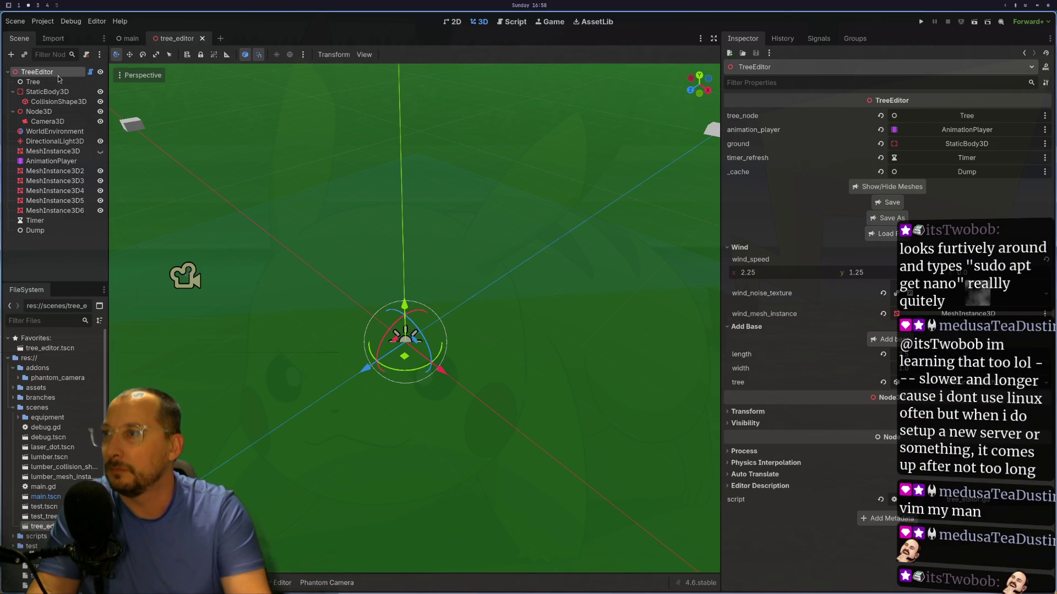
click(882, 233)
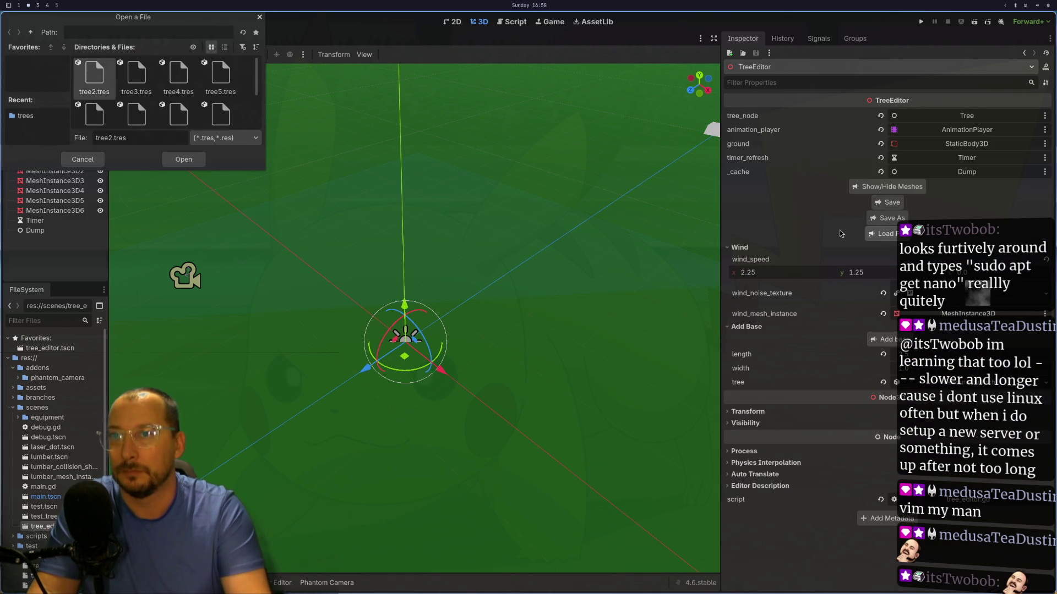
click(94, 102)
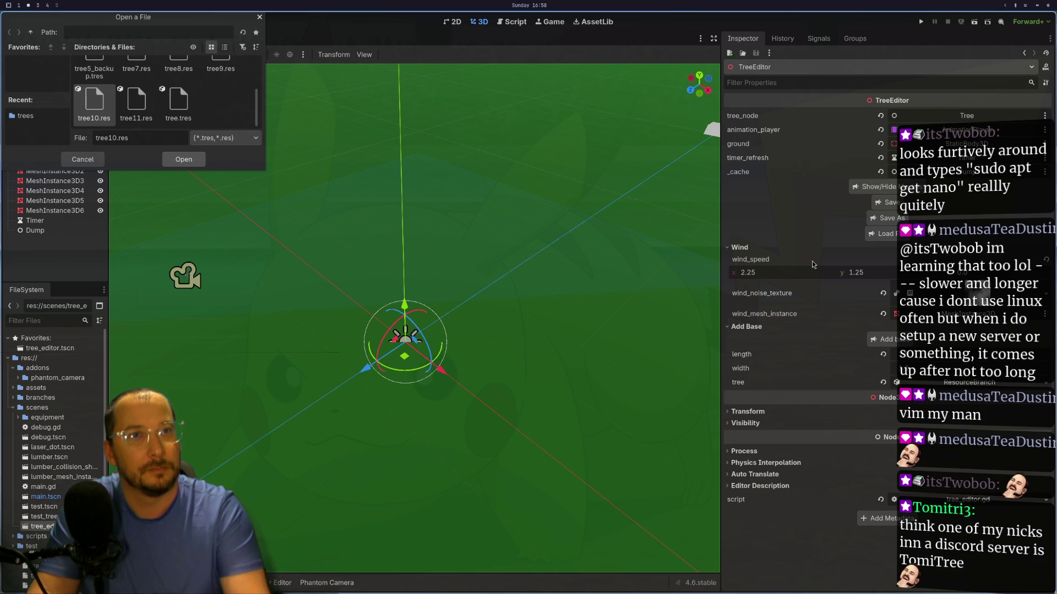
key(Return)
drag(399, 315, 423, 264)
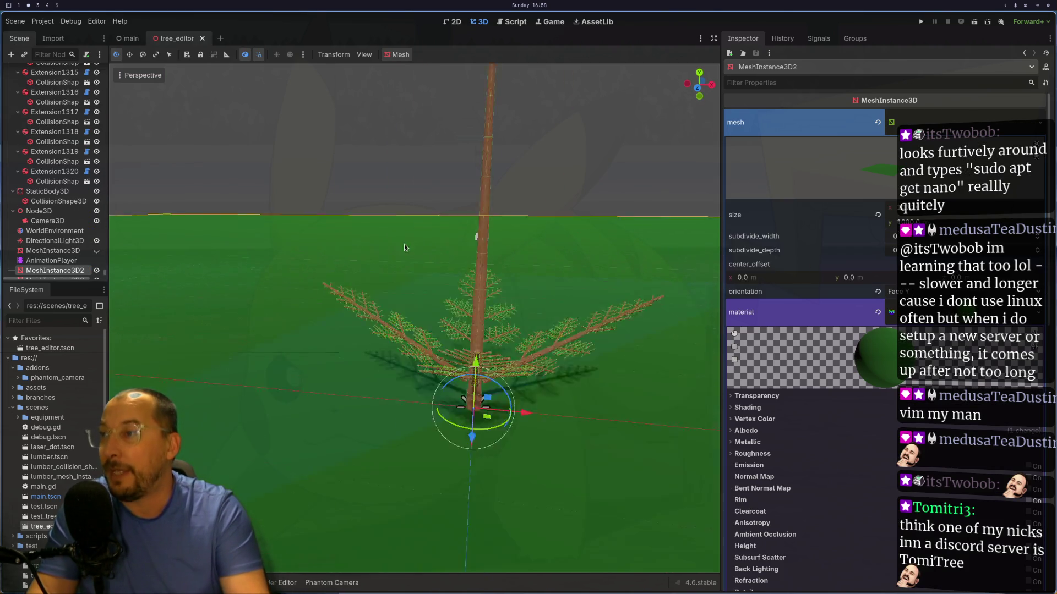
scroll(32, 147, up, 10)
scroll(32, 147, up, 10)
scroll(57, 137, up, 10)
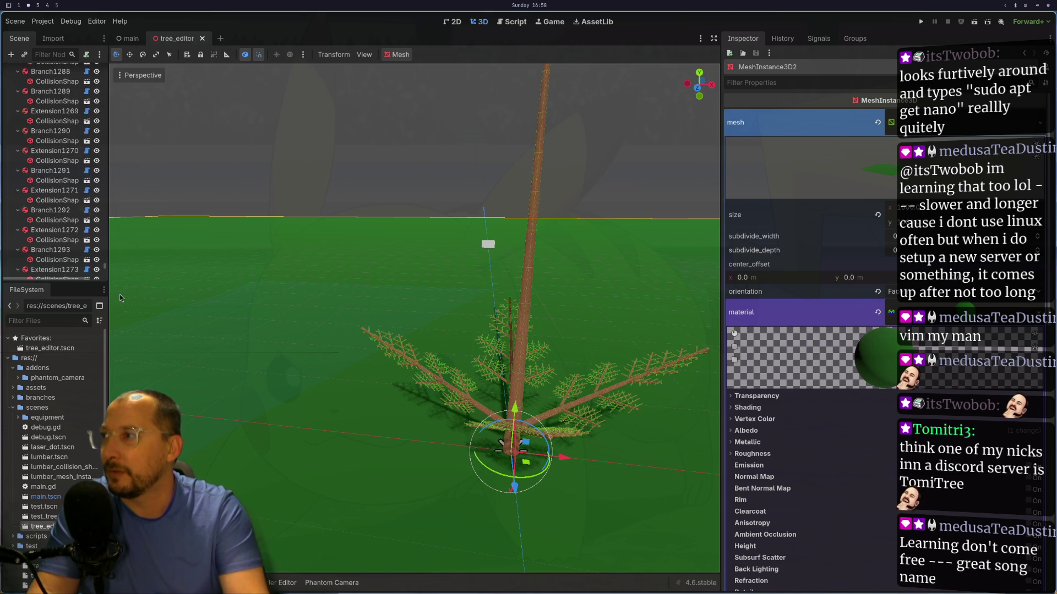
drag(105, 268, 105, 70)
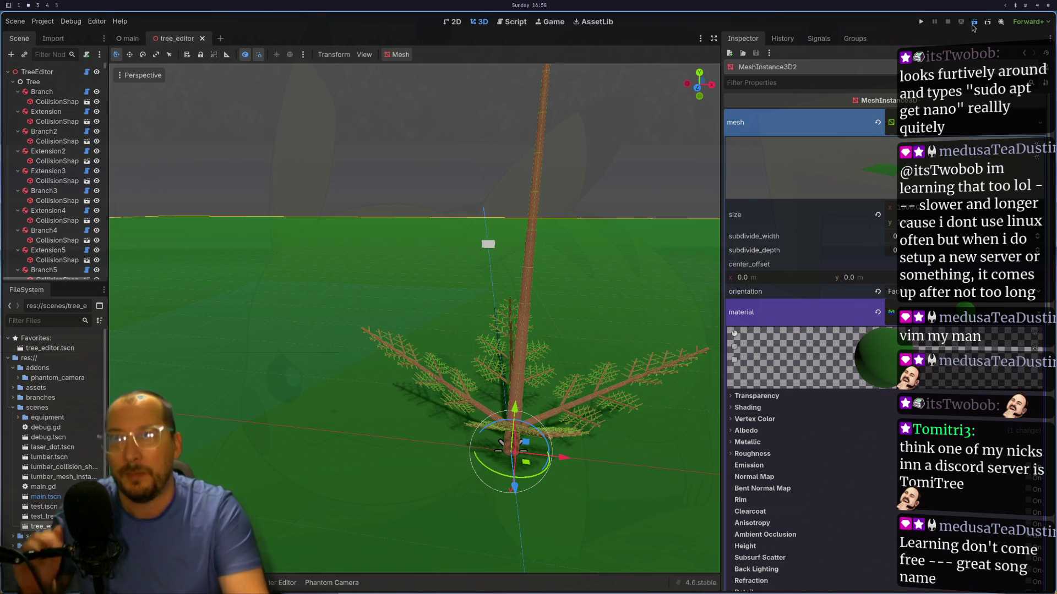
Save the tree editor scene with Ctrl+S and stop the running game
key(ctrl+s)
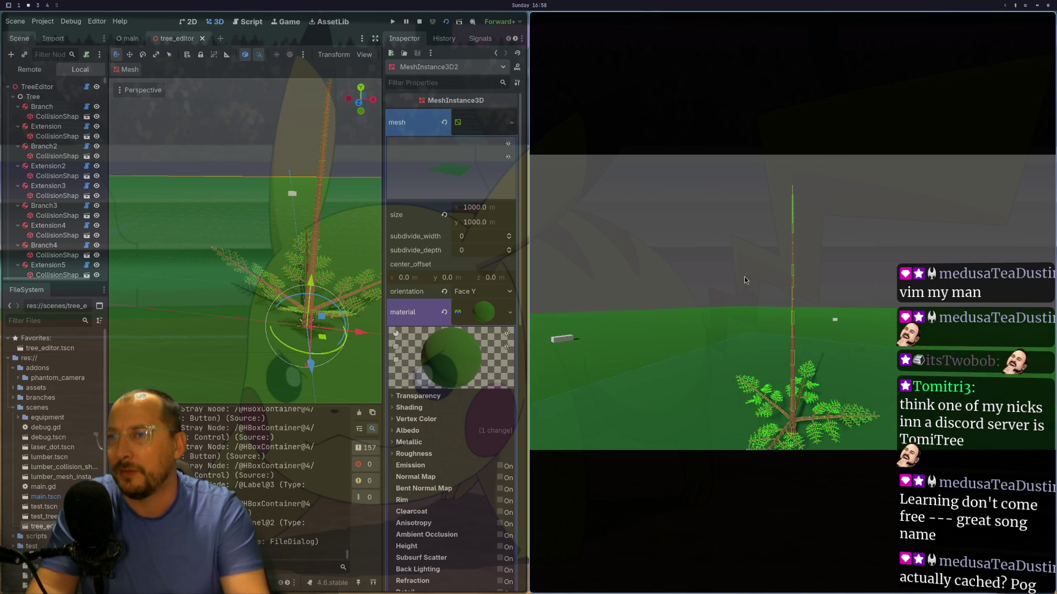
key(Escape)
scroll(427, 265, up, 6)
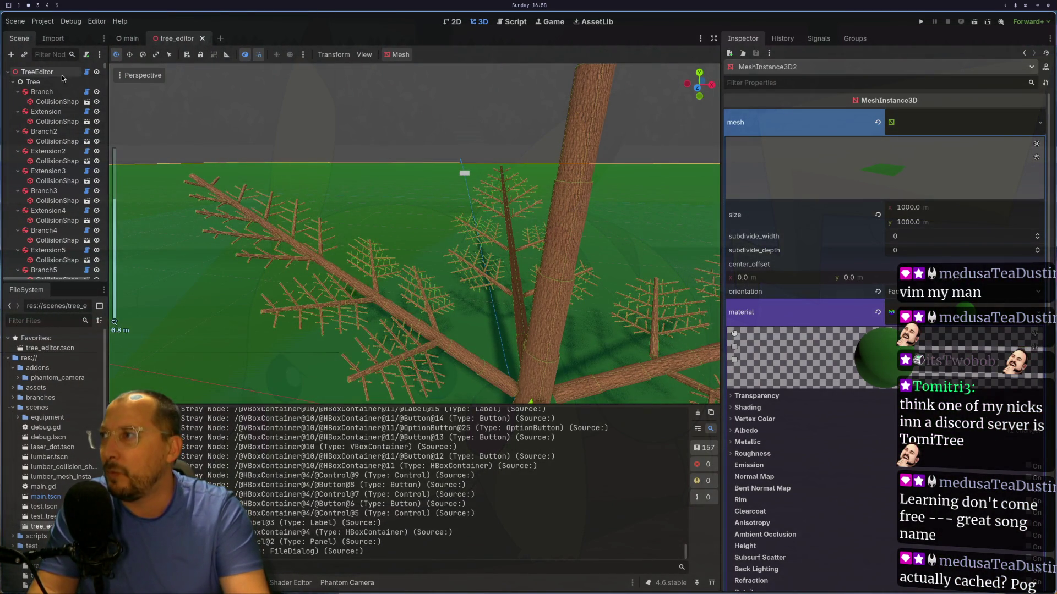
Inspect the TreeEditor node and Branch's CollisionShape, then move to resource_lumber.gd in Neovim
click(55, 72)
click(51, 102)
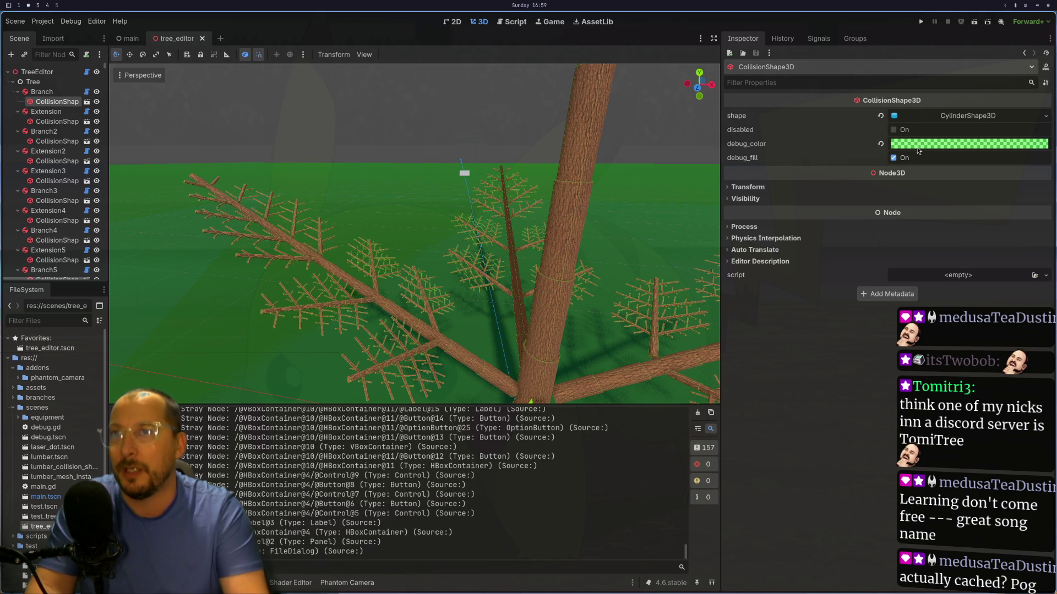
mouse_move(907, 149)
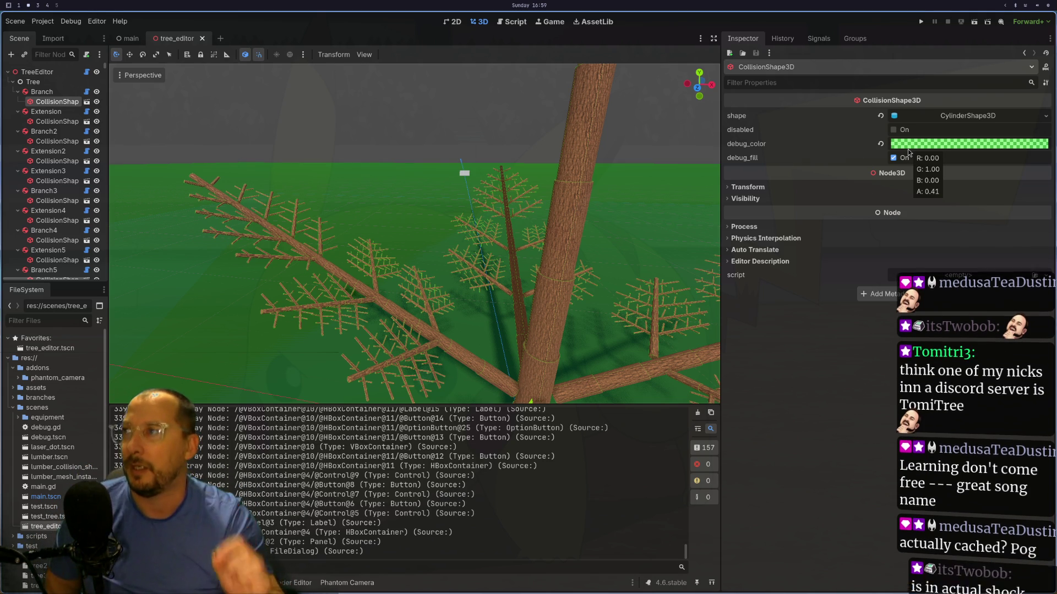
click(36, 72)
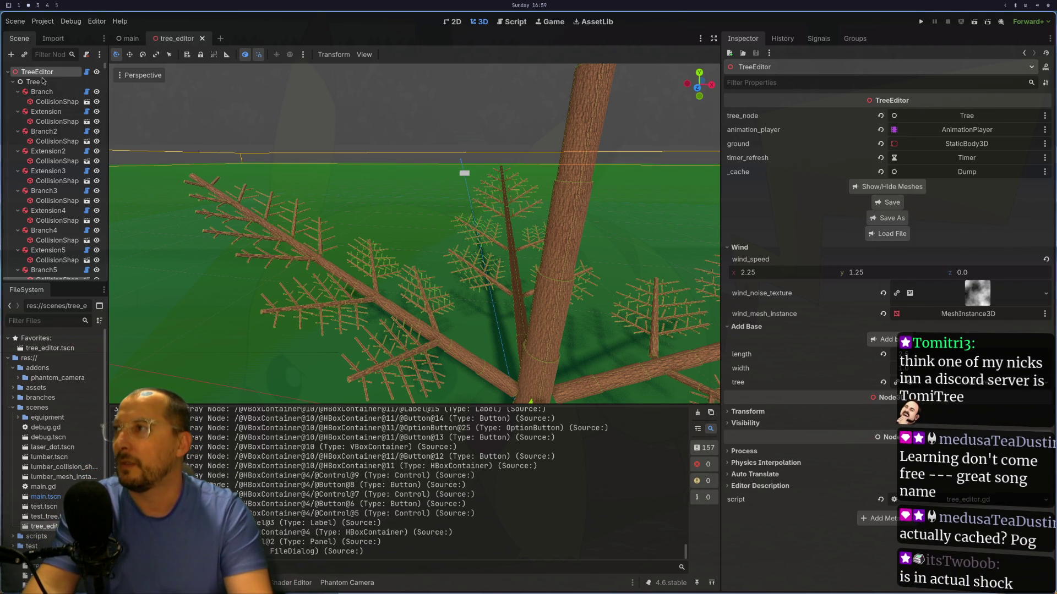
key(super+1)
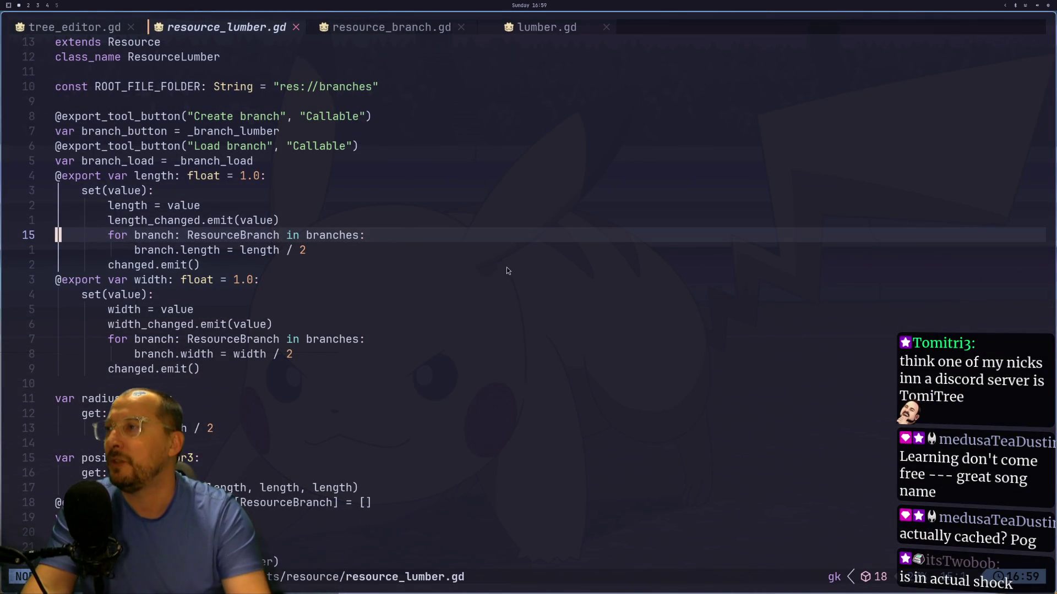
Comment out lines 136 and 137 in tree_editor.gd and save with :w
click(99, 28)
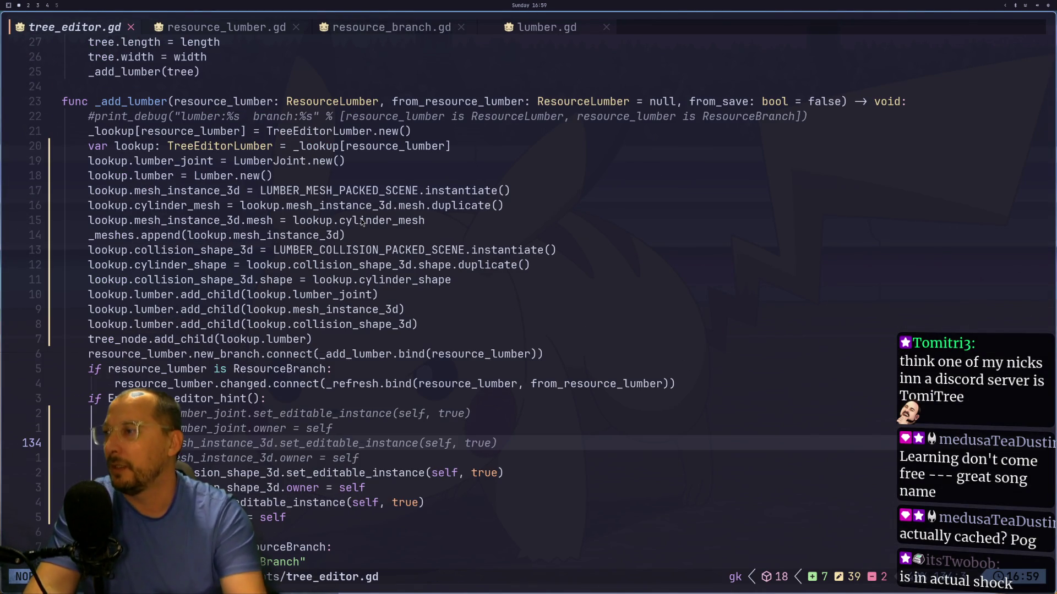
key(j)
key(j)
key(shift+i)
text(#)
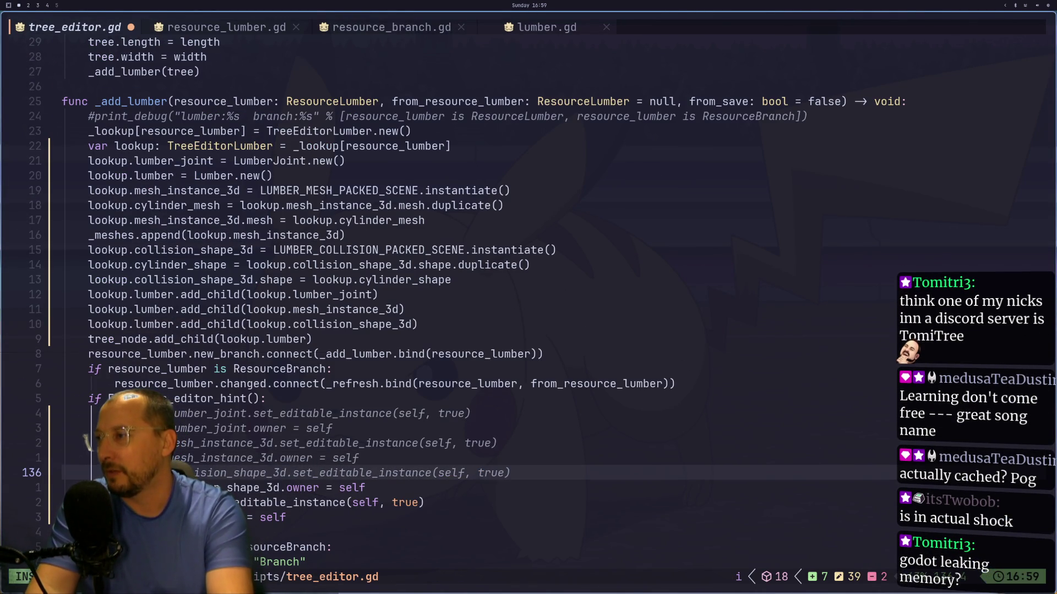
key(Escape)
key(j)
key(period)
text(:w)
key(Return)
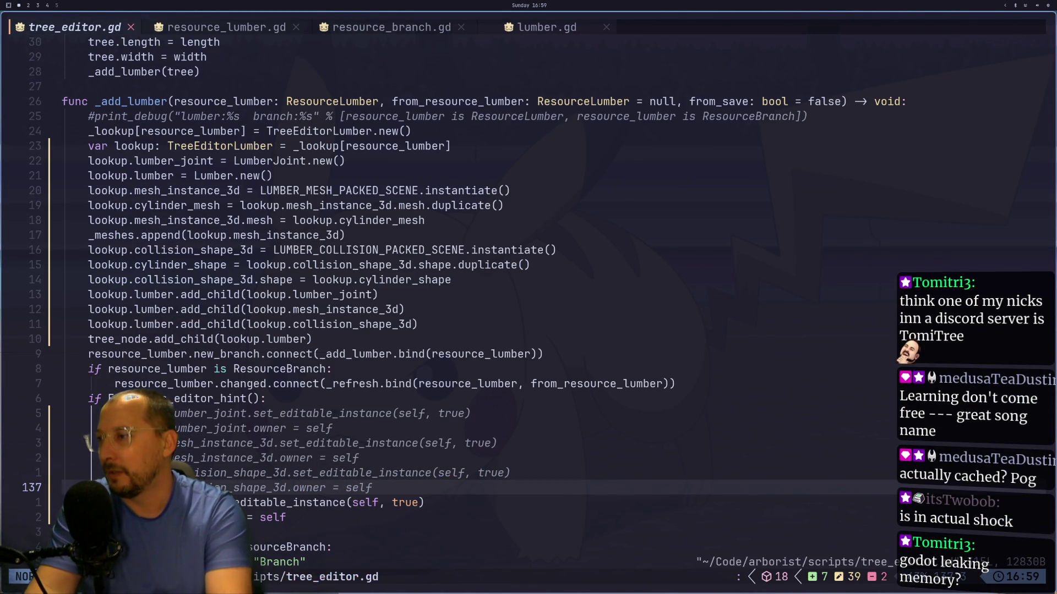
Return to Godot and close the tree_editor scene tab
key(super+2)
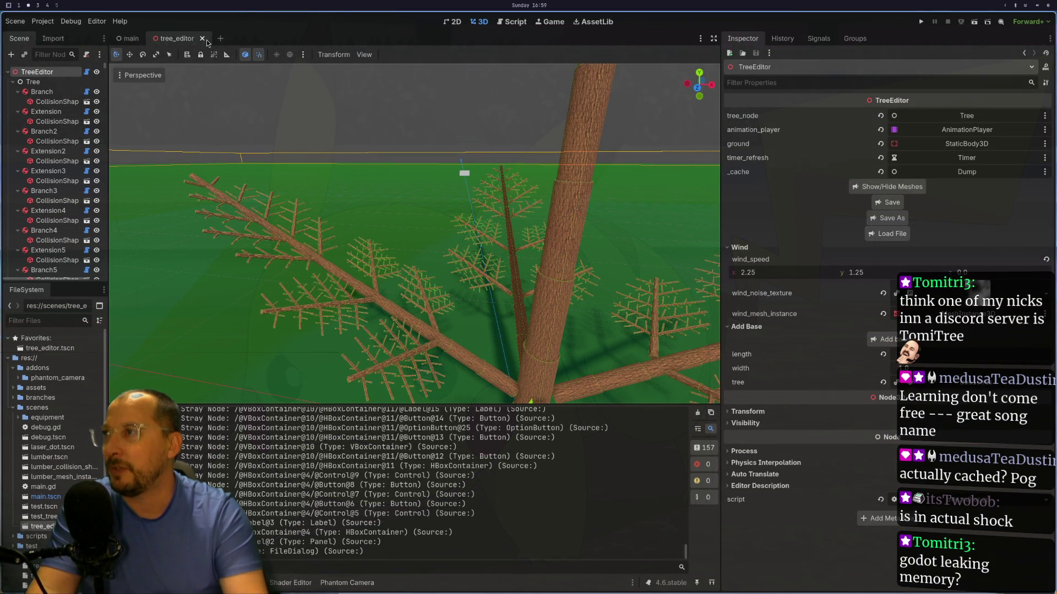
scroll(279, 113, down, 5)
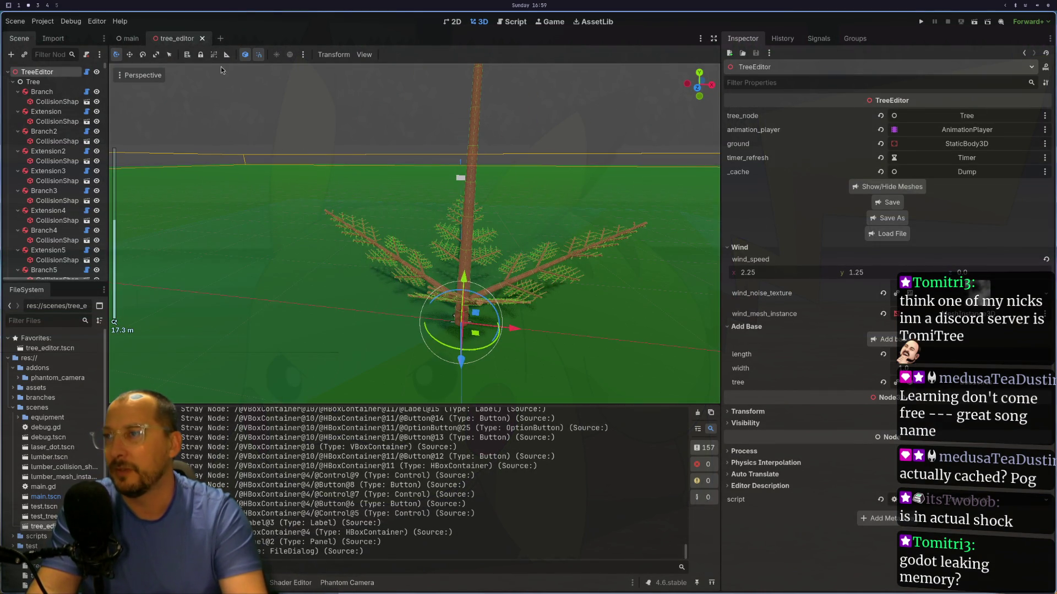
click(202, 39)
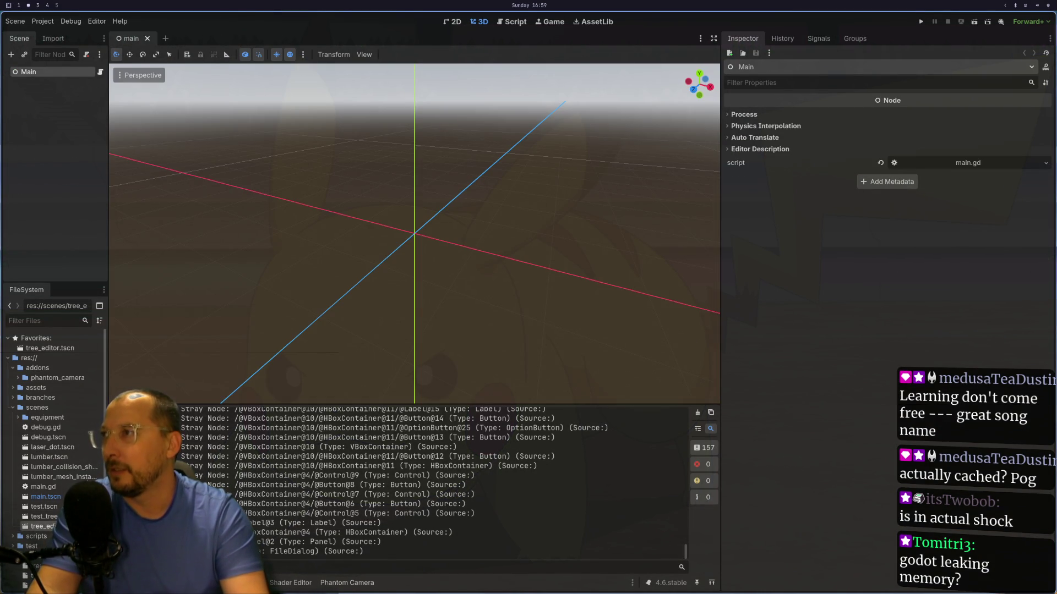
Reopen tree_editor.tscn from Favorites and pick tree10.res via TreeEditor's Load File
double_click(55, 349)
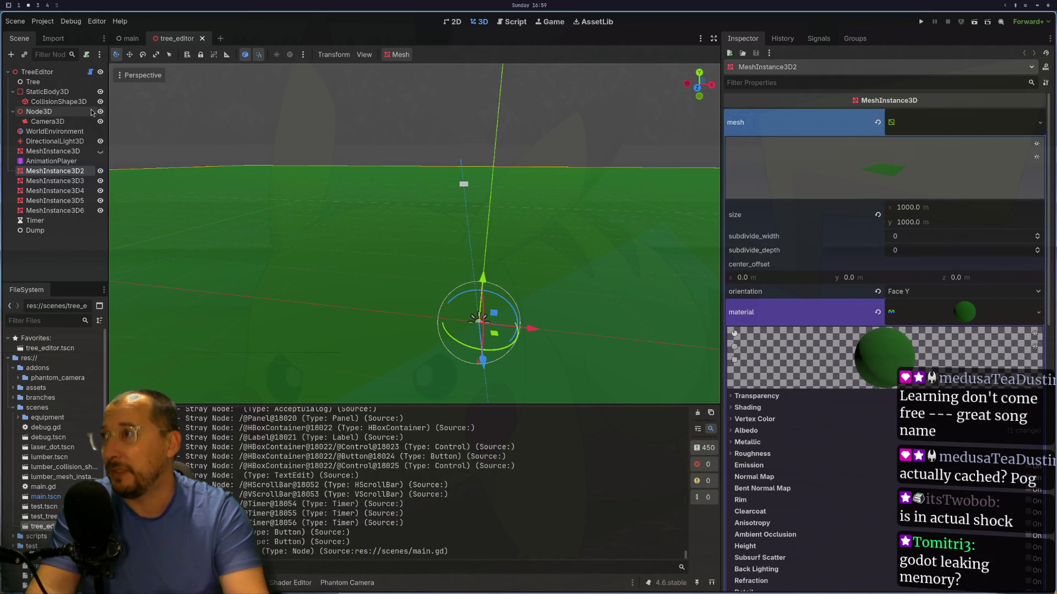
click(52, 72)
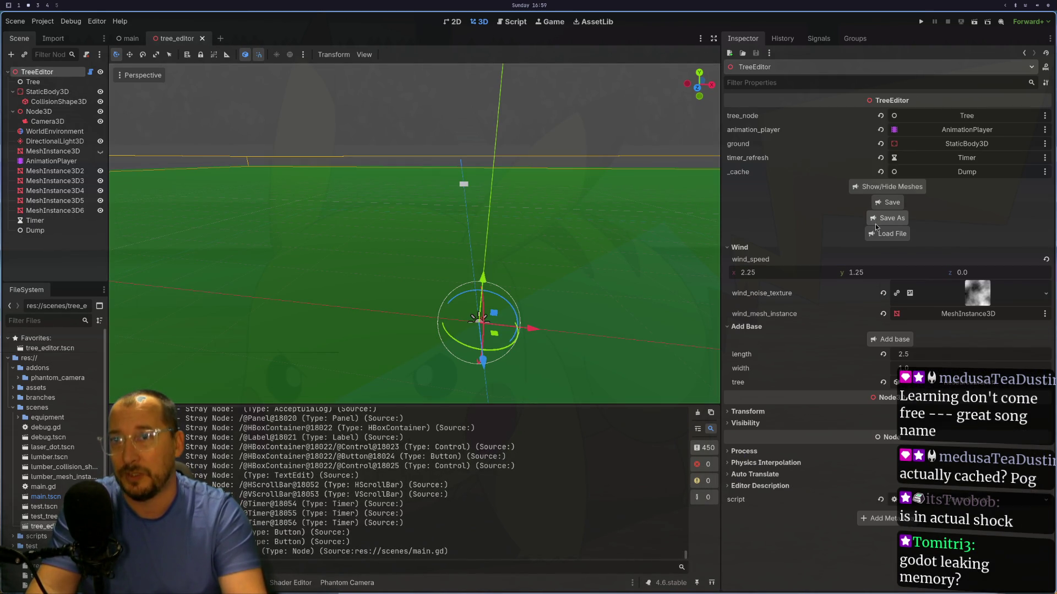
click(881, 236)
scroll(107, 94, down, 2)
click(106, 109)
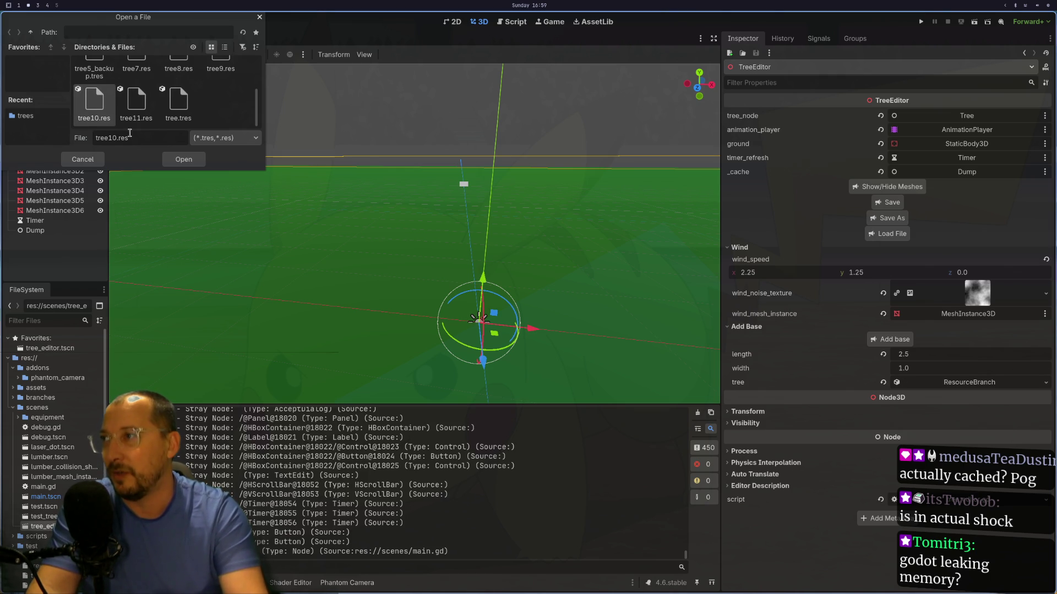
click(164, 162)
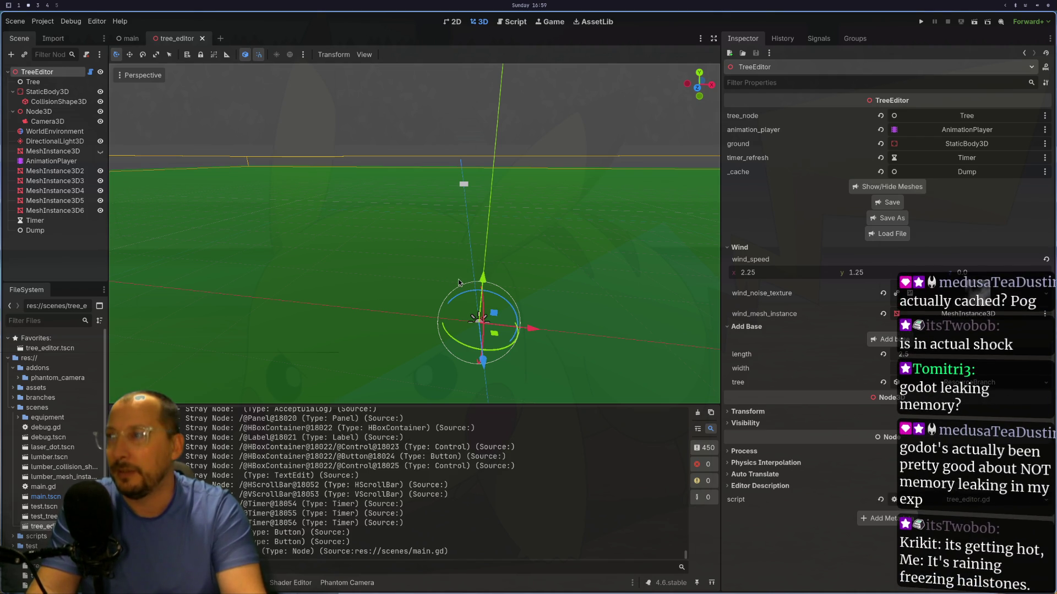
Collapse the Wind settings and load tree10.res into the tree editor again
scroll(522, 308, up, 3)
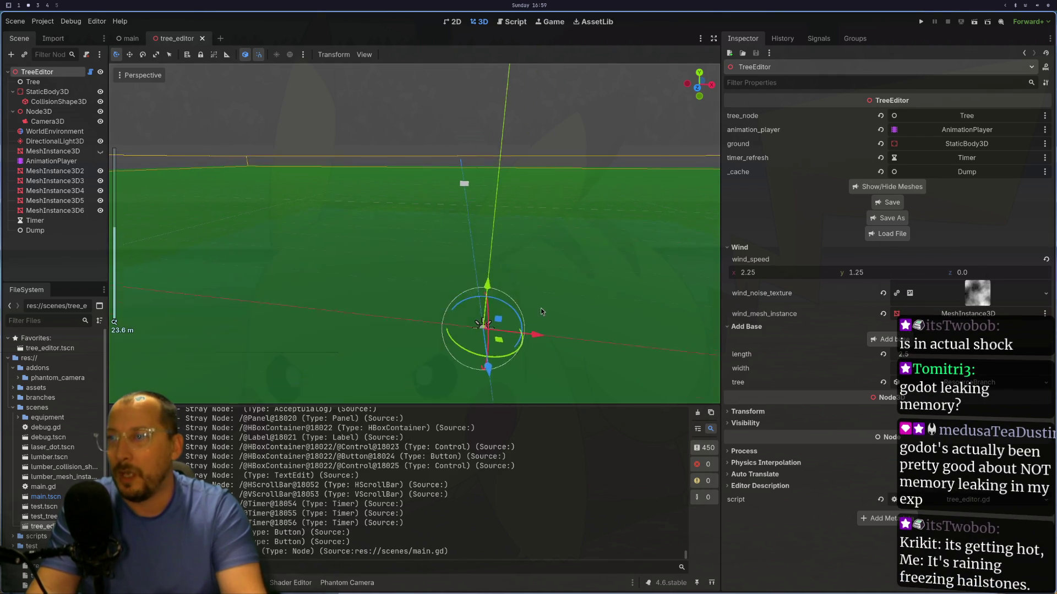
click(887, 248)
click(887, 233)
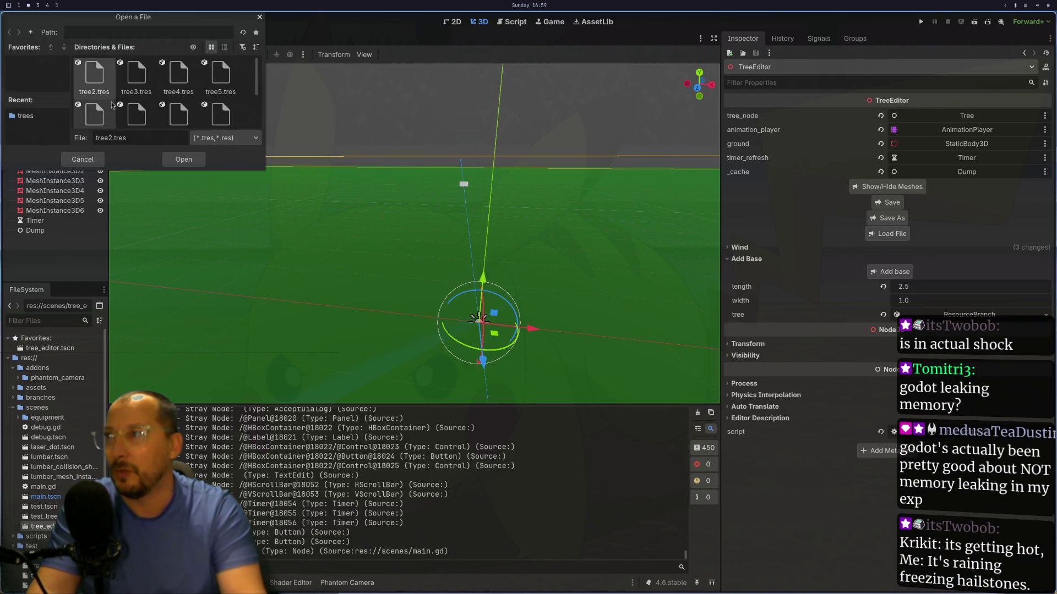
scroll(113, 105, down, 4)
click(94, 102)
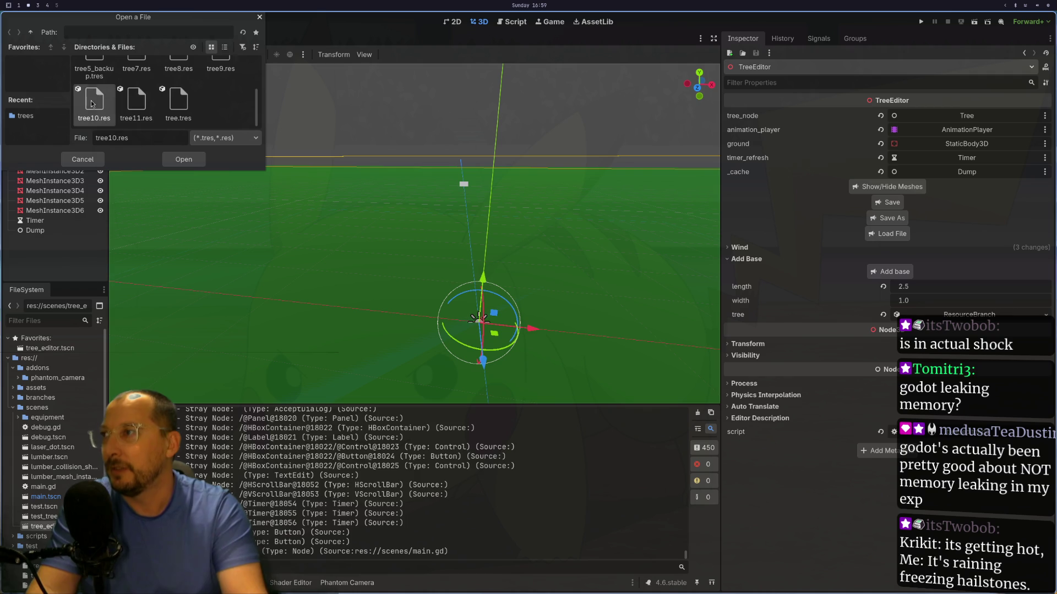
click(192, 168)
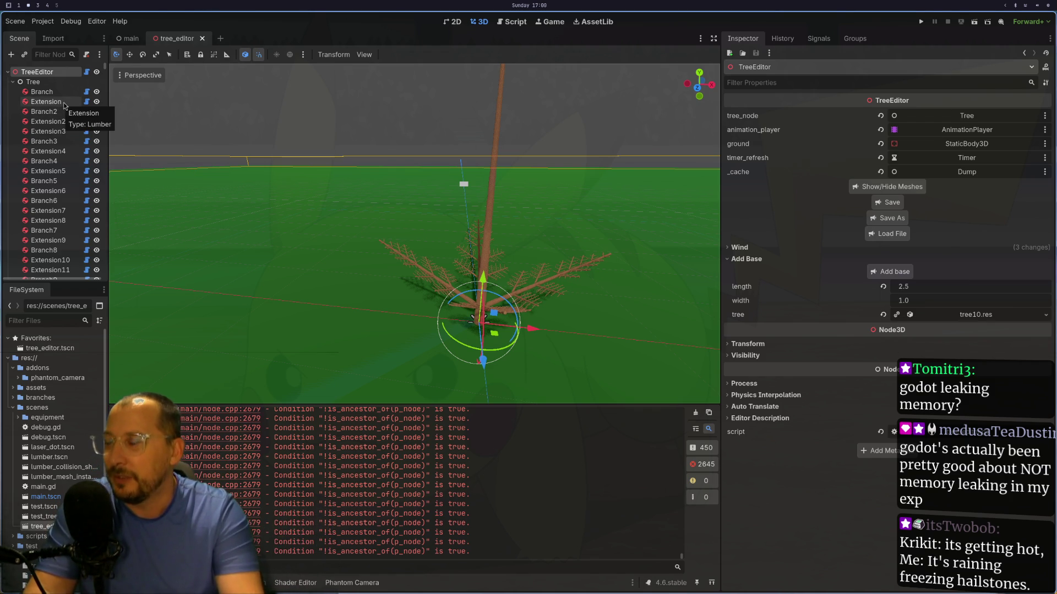
Zoom in on the trunk and select the ground plane beneath the tree
scroll(61, 106, down, 2)
mouse_move(354, 223)
mouse_down()
mouse_move(291, 246)
mouse_move(354, 226)
mouse_move(312, 161)
mouse_up()
scroll(349, 204, up, 3)
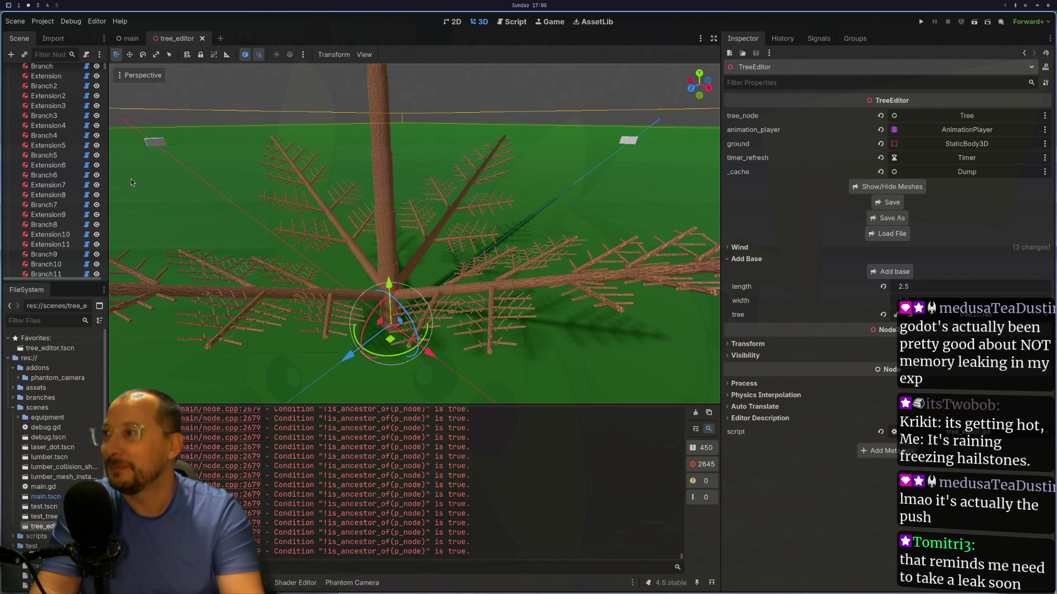
scroll(77, 153, up, 2)
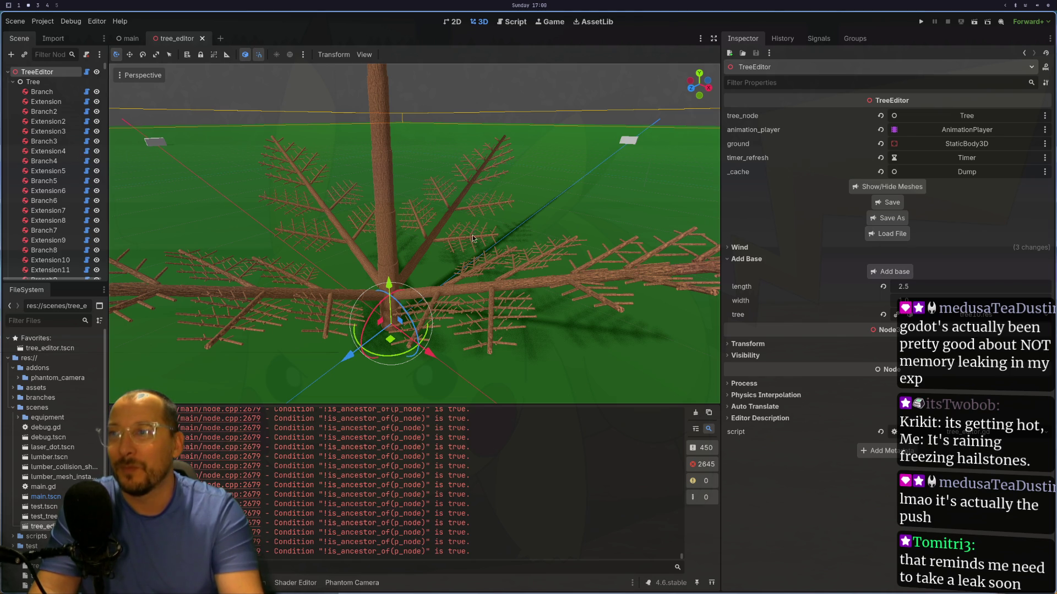
scroll(487, 255, down, 3)
scroll(523, 274, up, 4)
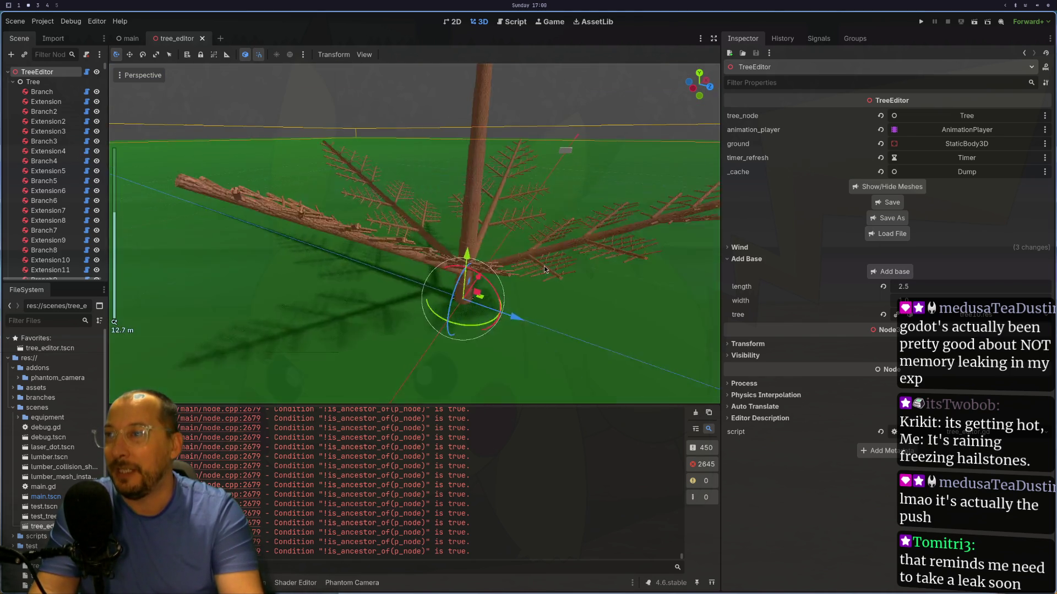
click(484, 243)
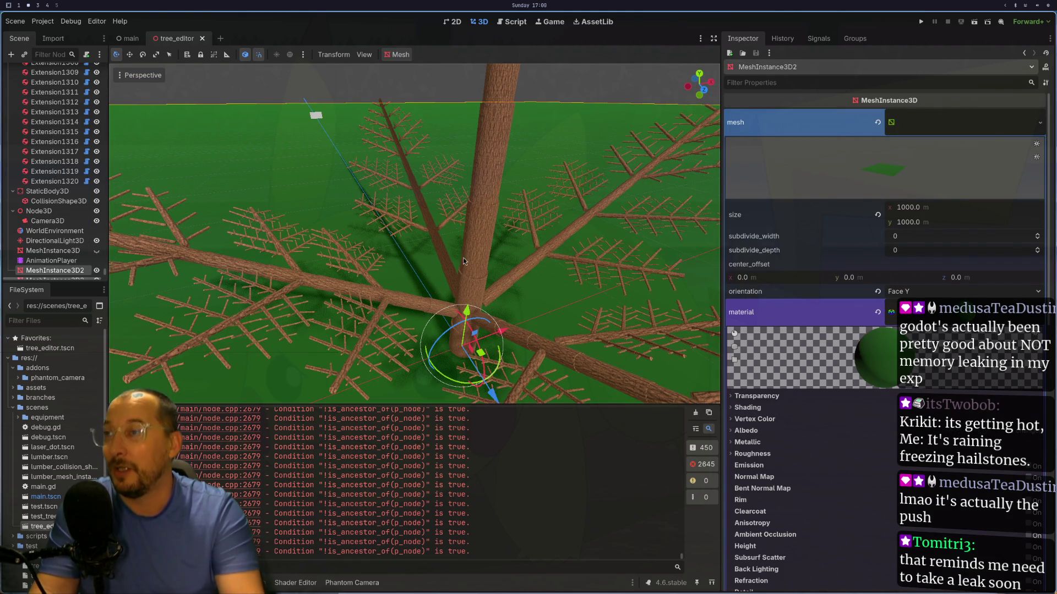
Check Extension1319's mass and physics, then view MeshInstance3D2's mesh and material
click(62, 172)
click(61, 181)
click(60, 172)
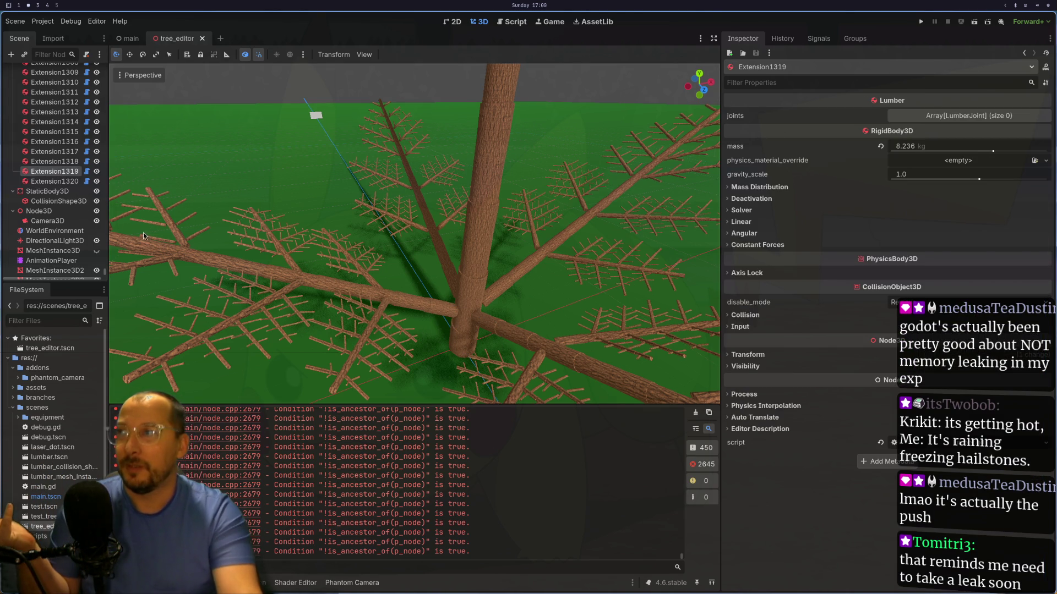
click(488, 220)
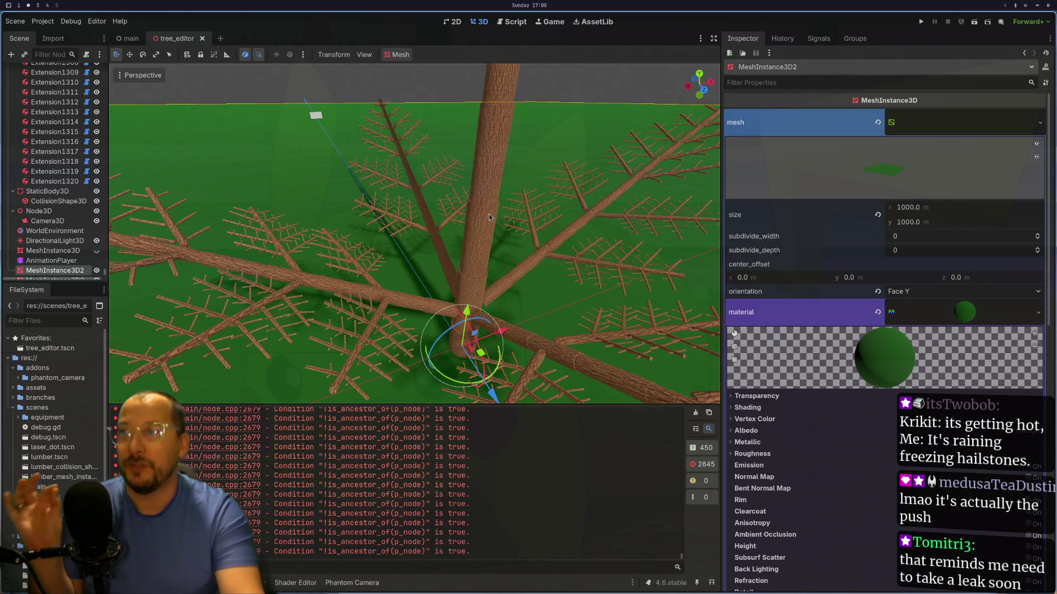
key(super+1)
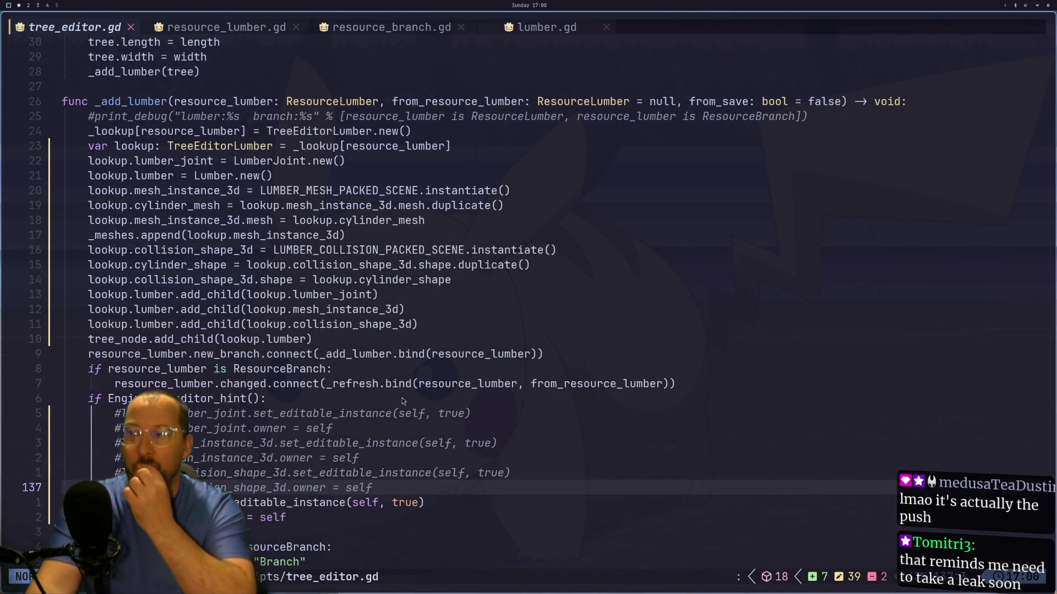
key(super+2)
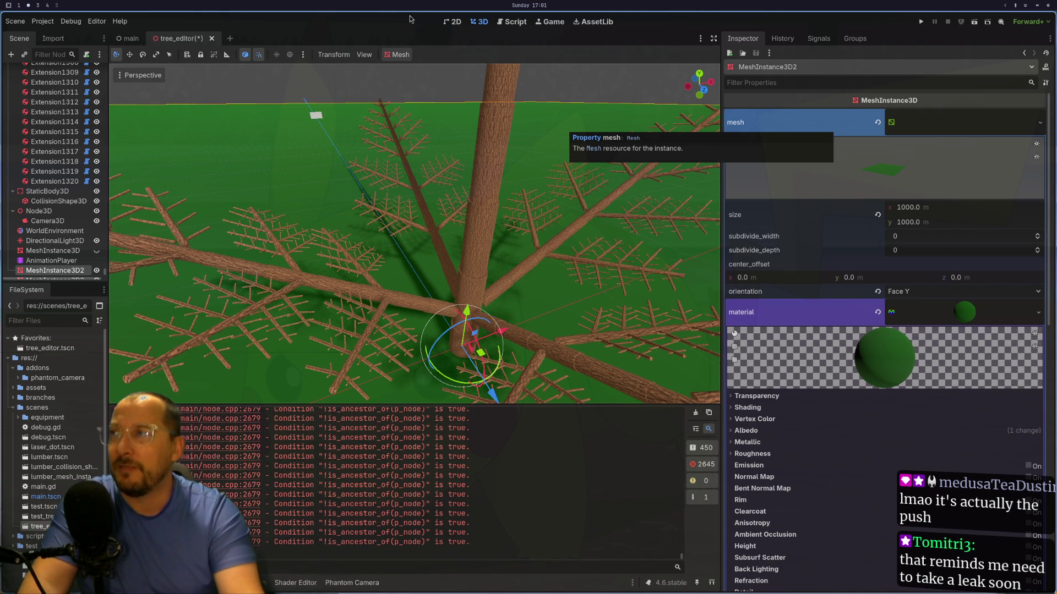
Select TreeEditor, use Show/Hide Meshes, and orbit down to see the bare green ground
scroll(47, 157, up, 10)
scroll(47, 157, up, 2)
drag(105, 268, 106, 35)
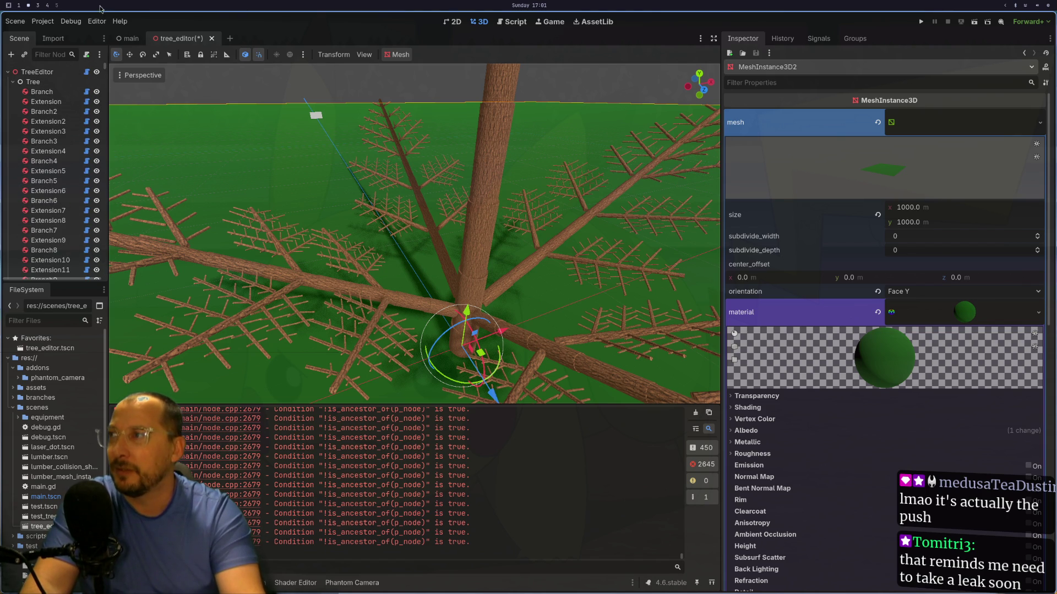
click(56, 75)
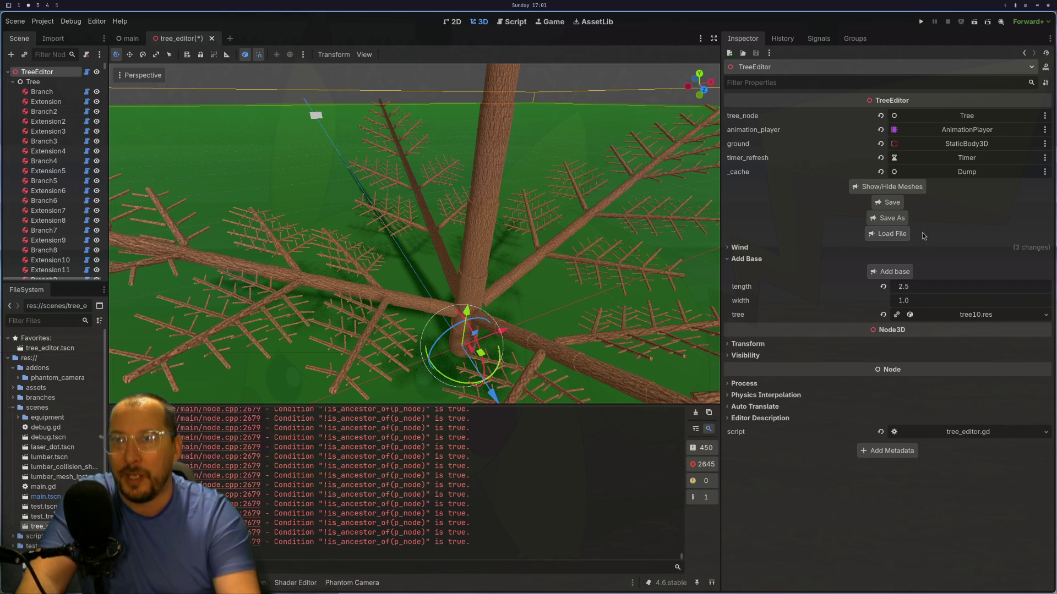
click(908, 187)
scroll(553, 270, up, 2)
mouse_move(553, 270)
mouse_down()
mouse_move(484, 167)
mouse_move(480, 210)
mouse_move(500, 283)
mouse_up()
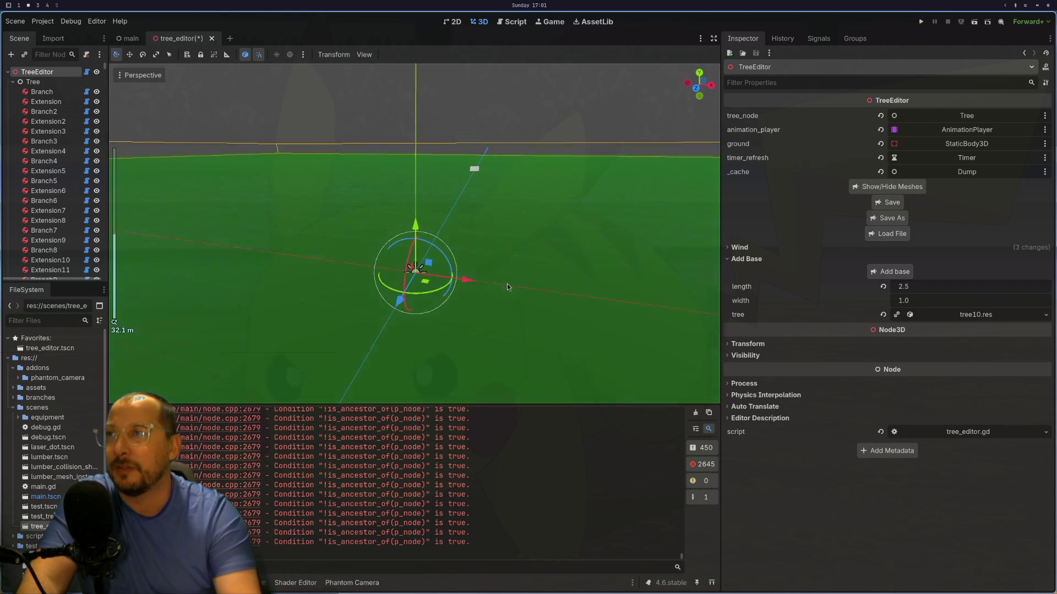
In tree_editor.gd, delete a character on line 137, uncomment line 136 and save
key(super+1)
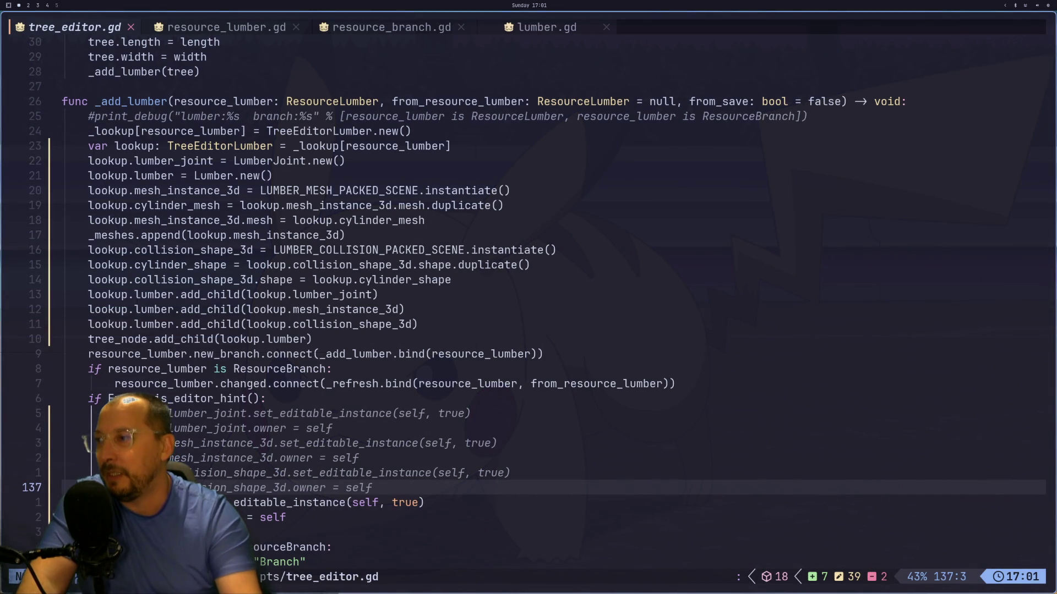
key(x)
key(k)
key(period)
text(:w)
key(Return)
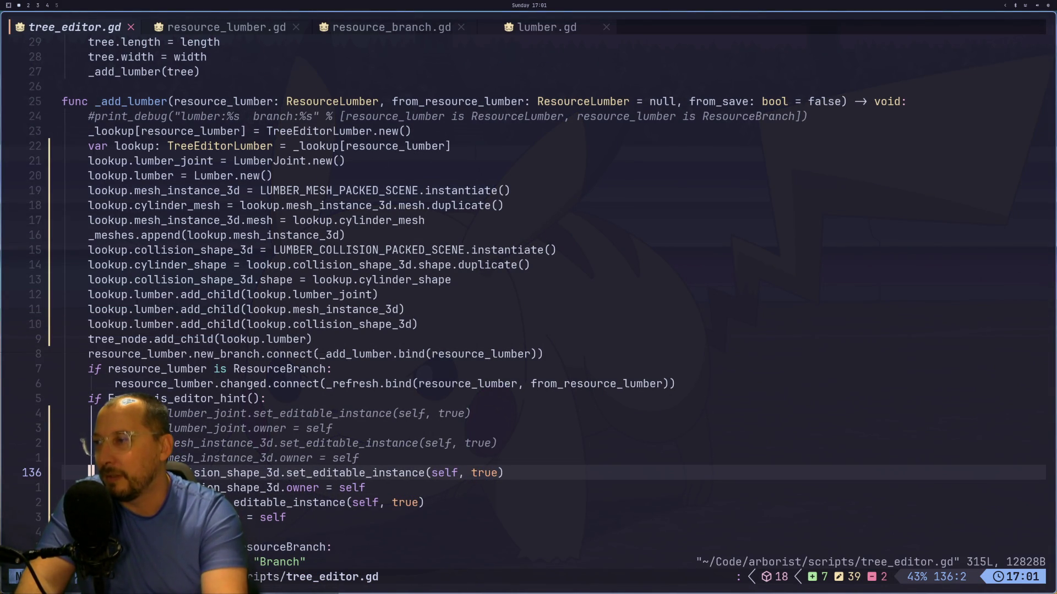
key(j)
key(j)
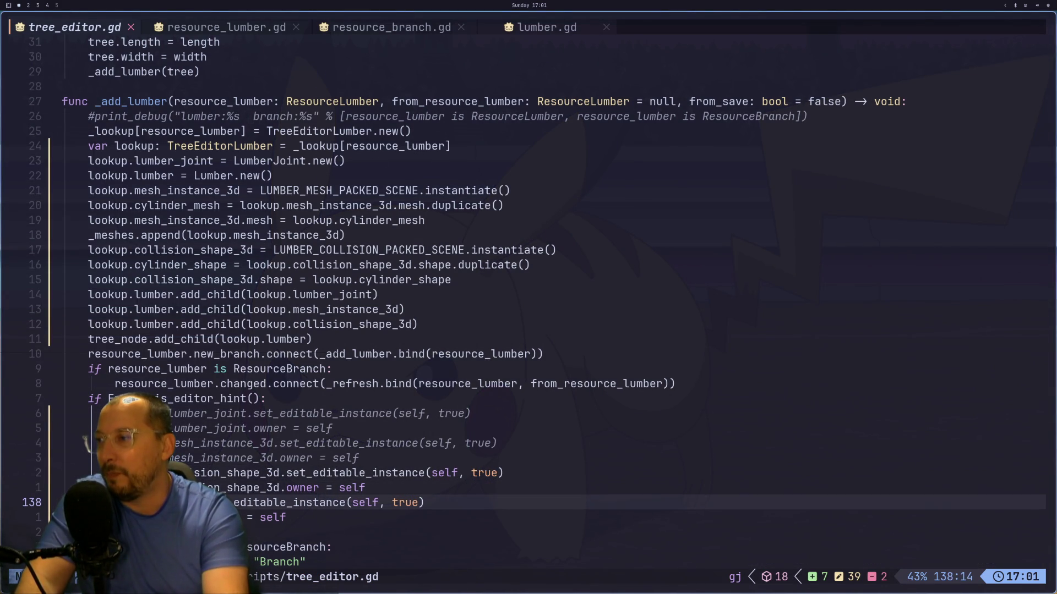
Undo back to the lookup.lumber owner line, then comment out lines 135 and 136
key(u)
key(u)
key(u)
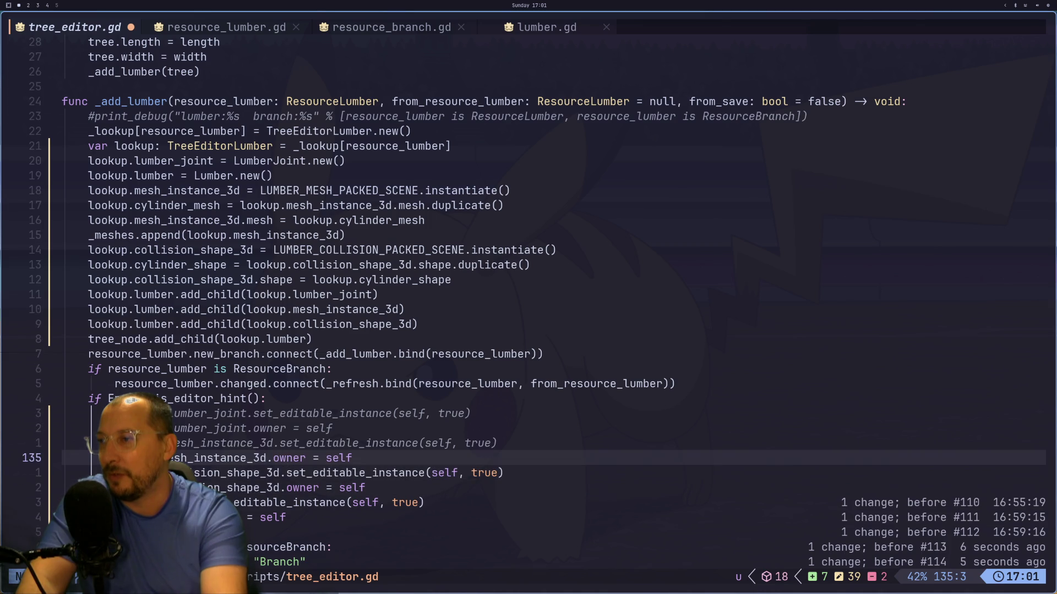
key(u)
key(u)
key(u)
key(h)
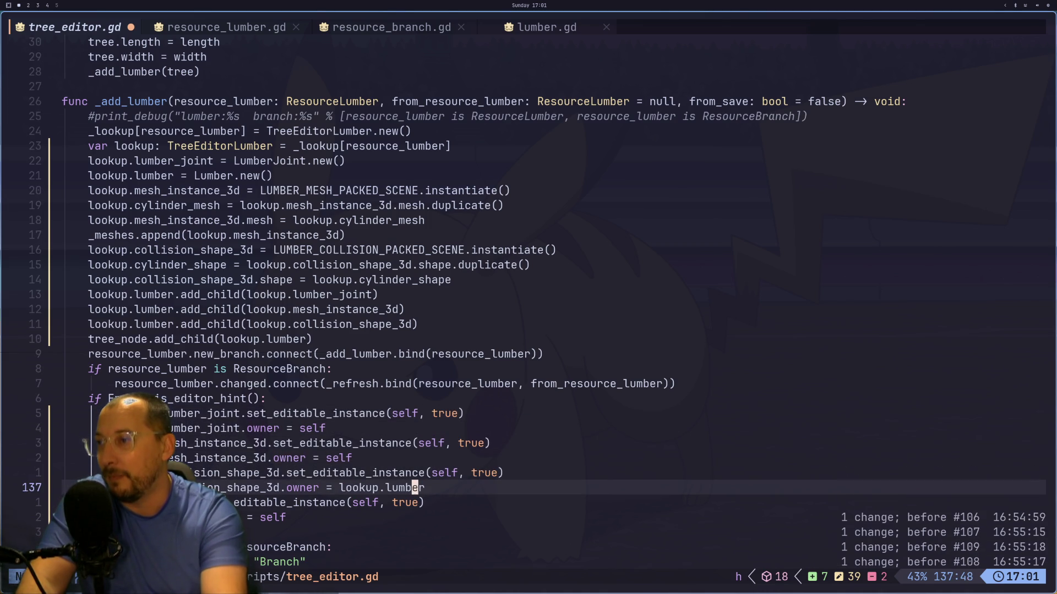
key(k)
key(k)
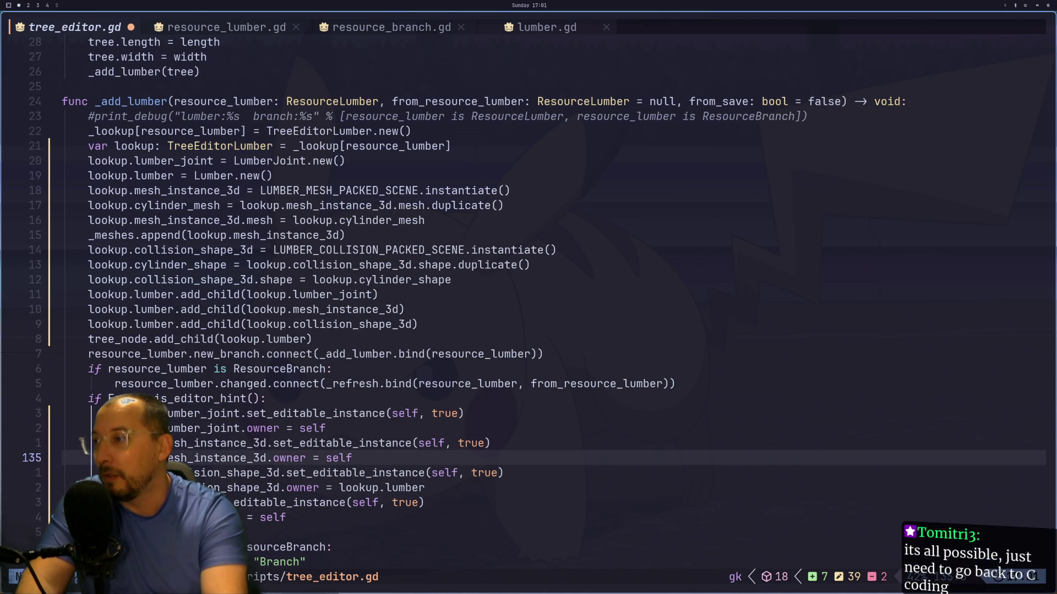
key(g)
key(c)
key(c)
key(j)
key(.)
key(i)
key(Escape)
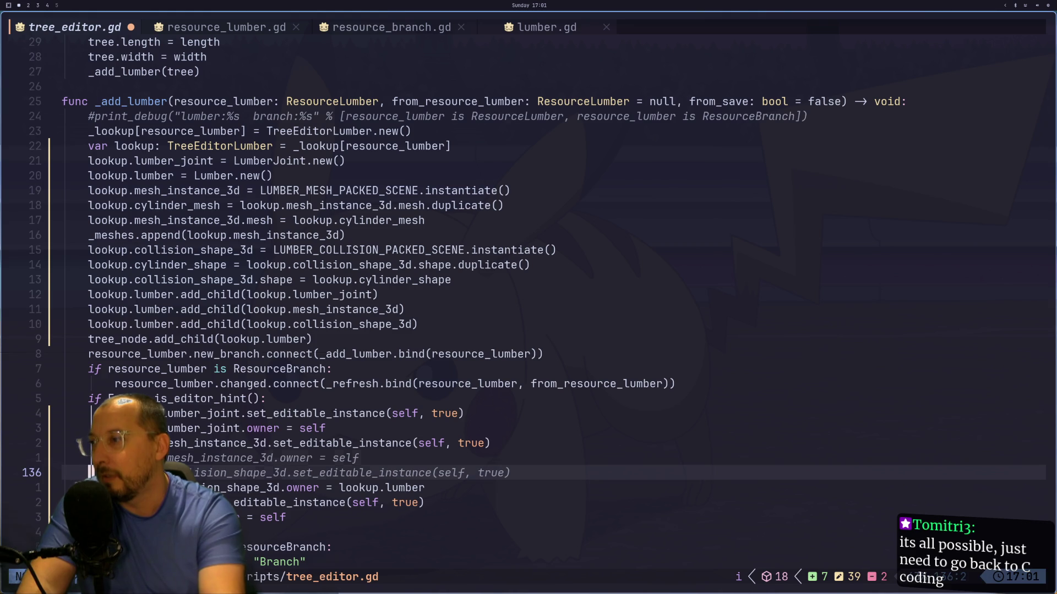
Comment out lines 132–134 and save tree_editor.gd with :w
key(g)
key(k)
key(g)
key(k)
key(.)
key(g)
key(k)
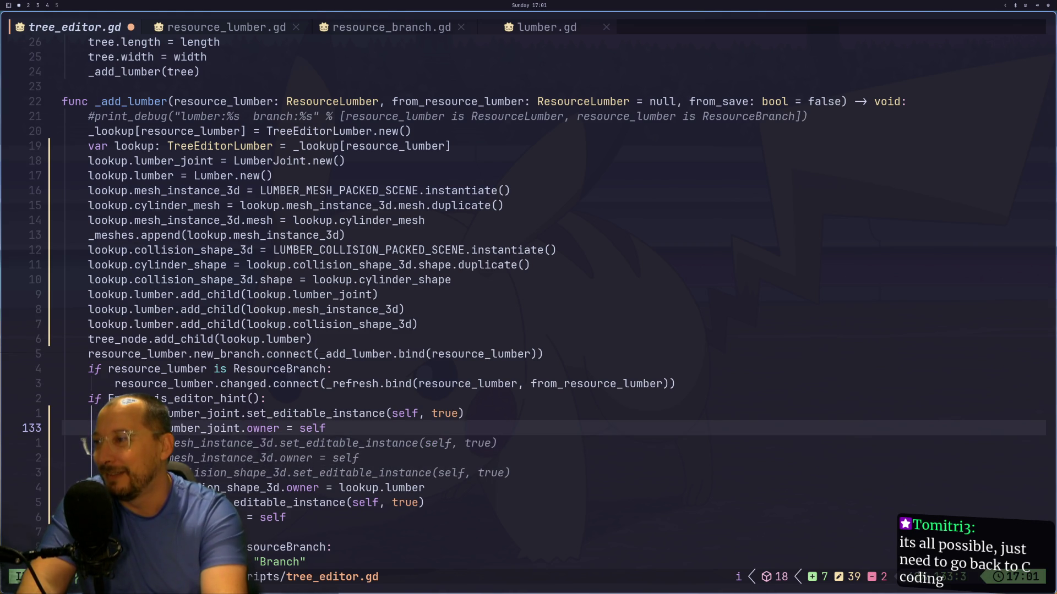
text(.gk.:w)
key(Return)
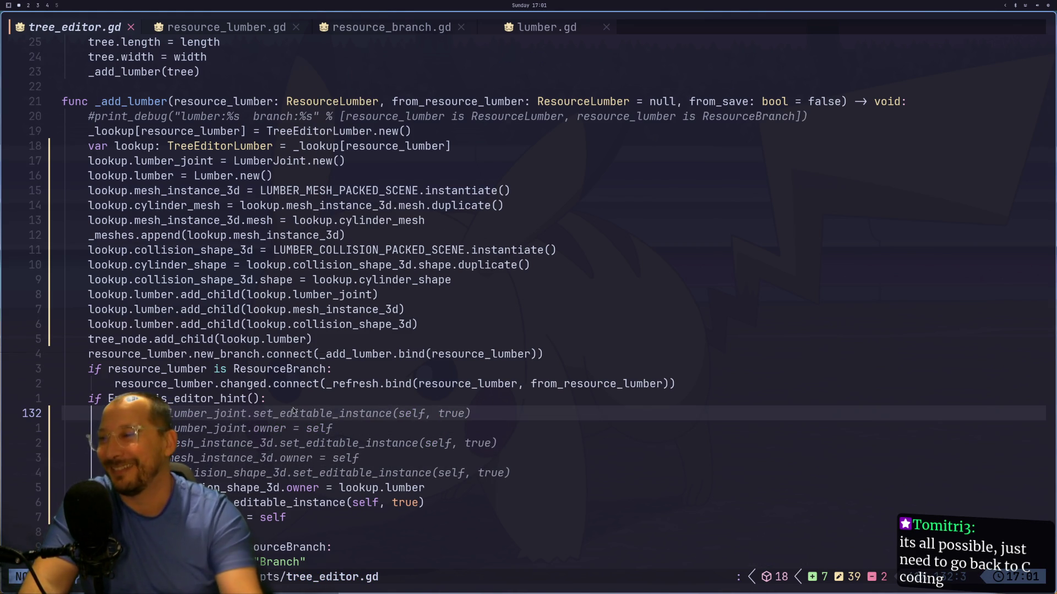
key(g)
key(j)
key(g)
key(j)
key(g)
key(j)
key(g)
key(j)
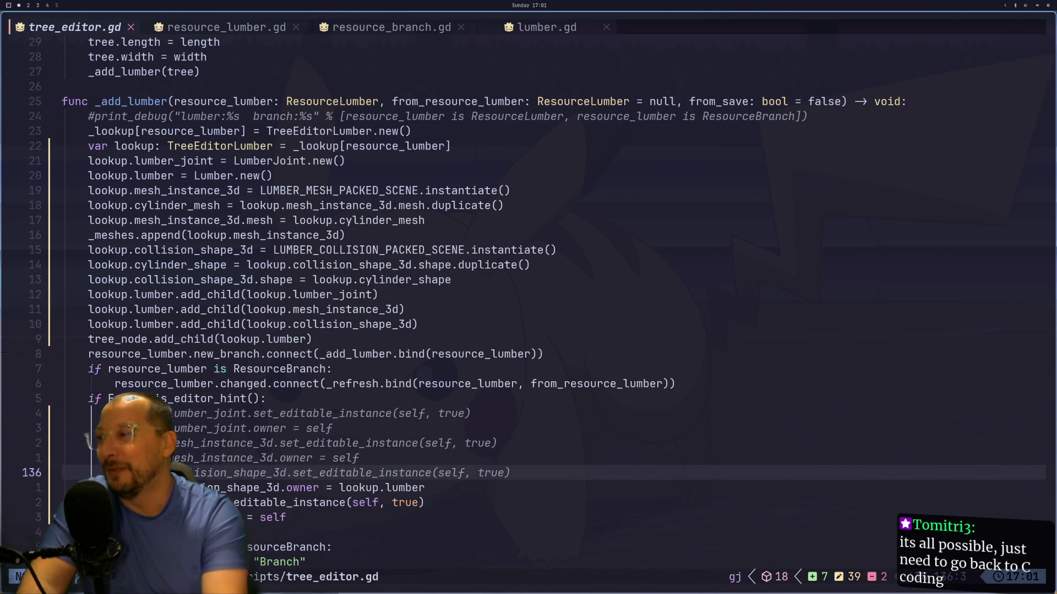
key(super+2)
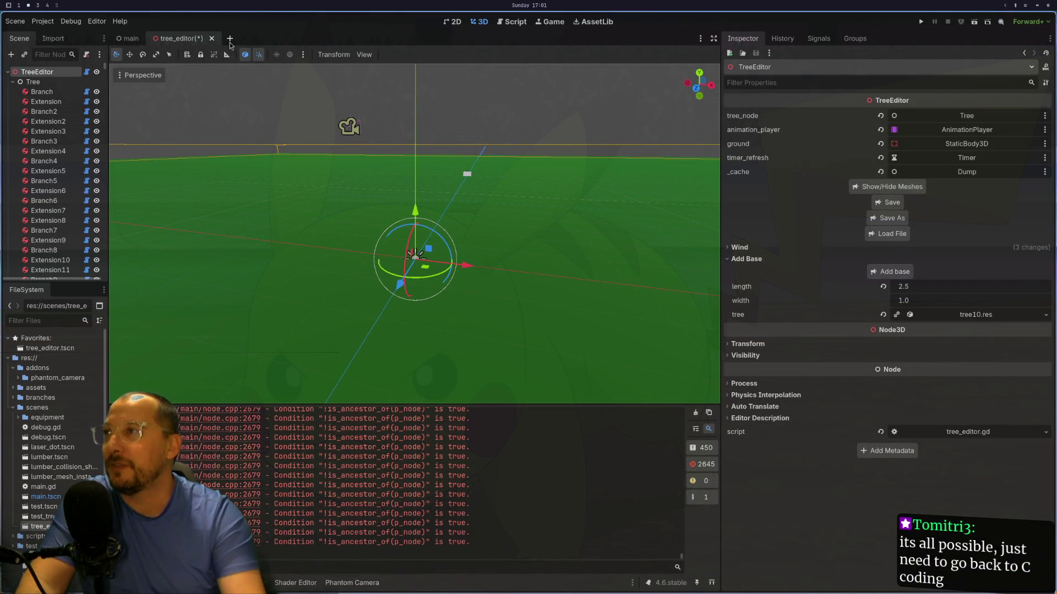
Use the TreeEditor's Load File picker to choose tree10.res
click(887, 233)
scroll(91, 105, down, 5)
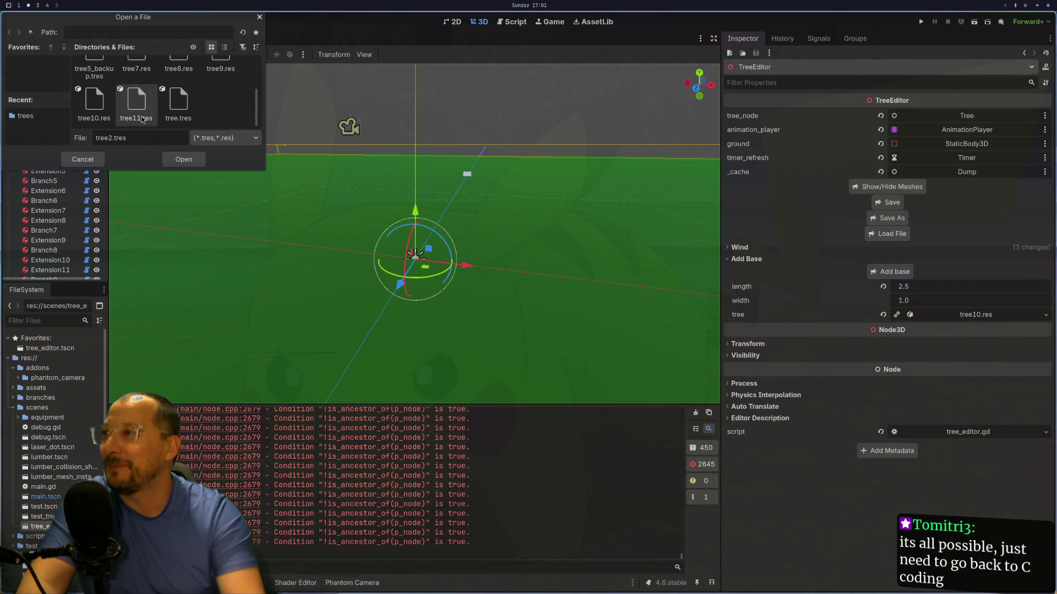
click(91, 105)
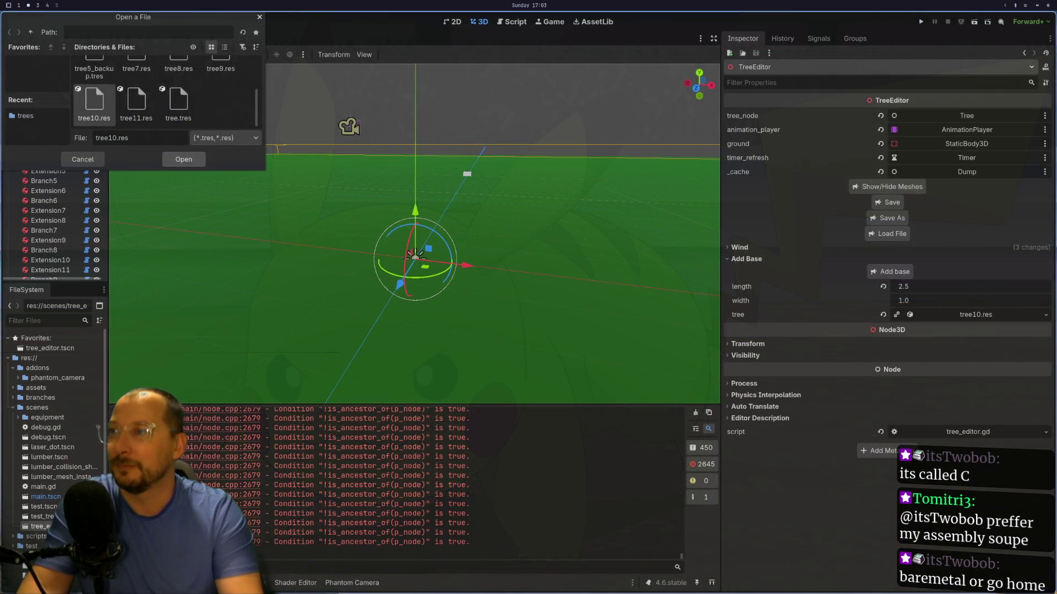
key(super+1)
key(super+2)
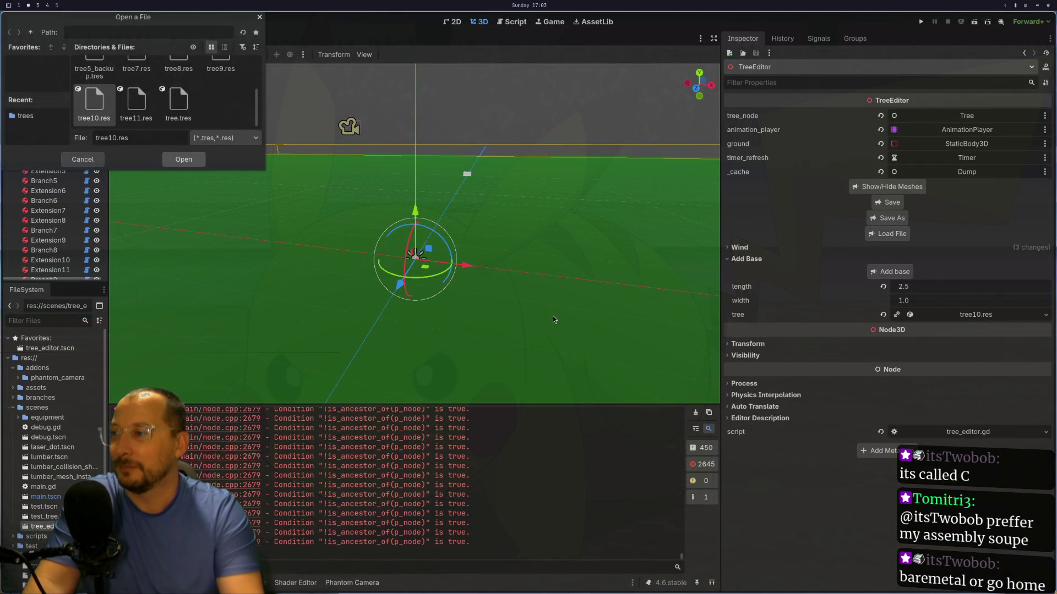